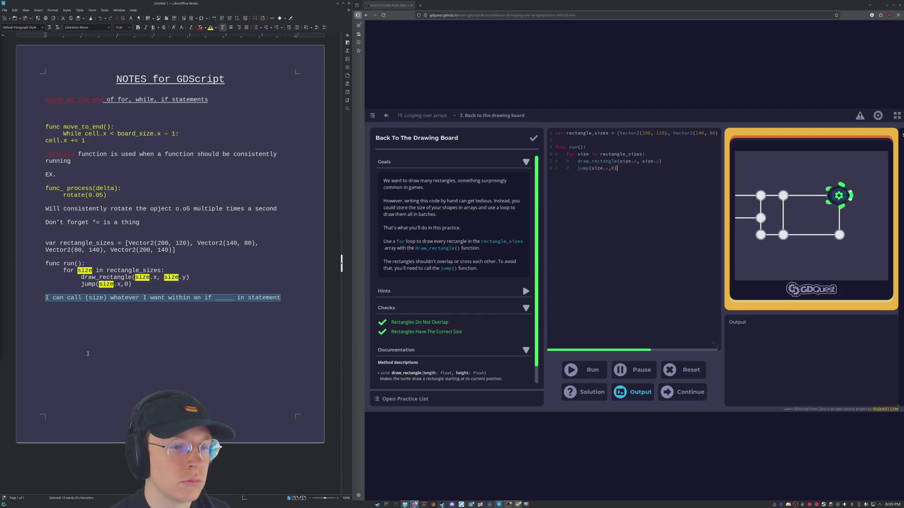
Replace "if" with "for" in the last note line and bring up the Save dialog.
left_click(211, 301)
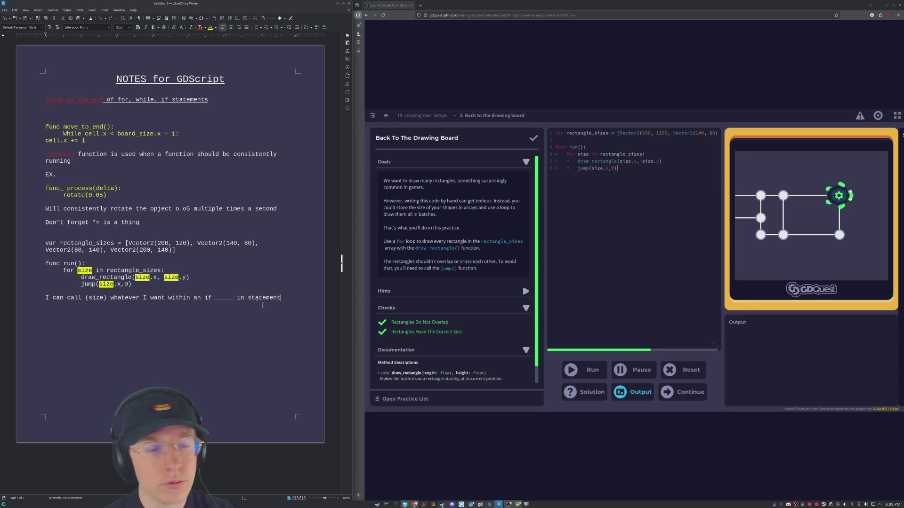
key("BackSpace")
key("BackSpace")
type("for")
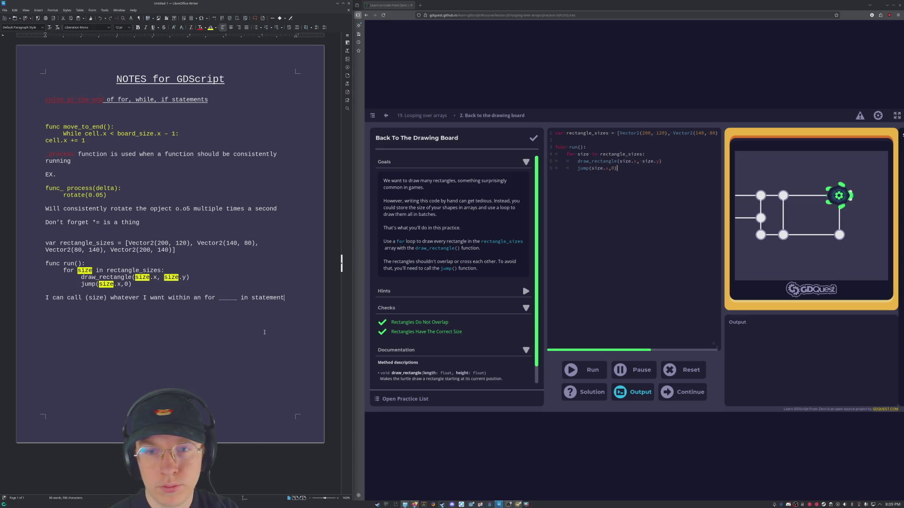
key("ctrl+s")
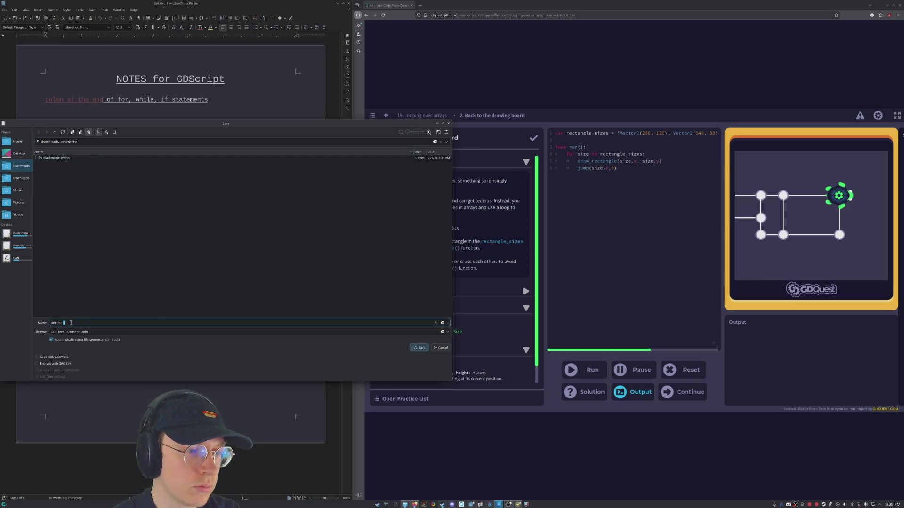
type("Godot N")
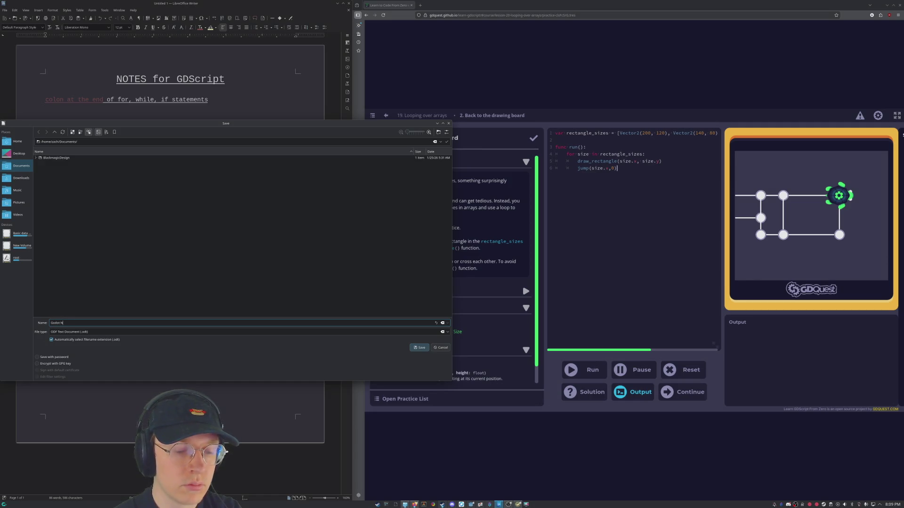
type("otes")
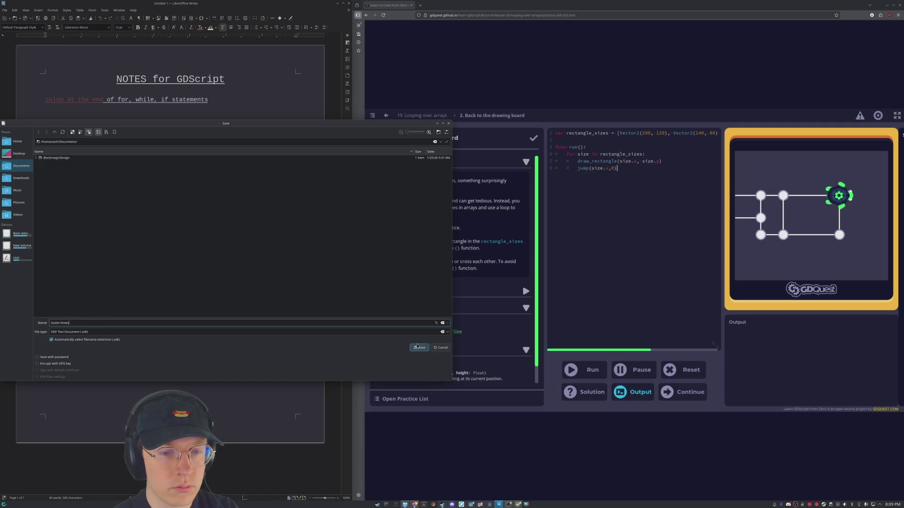
Save the notes document as Godot Notes.odt.
left_click(420, 348)
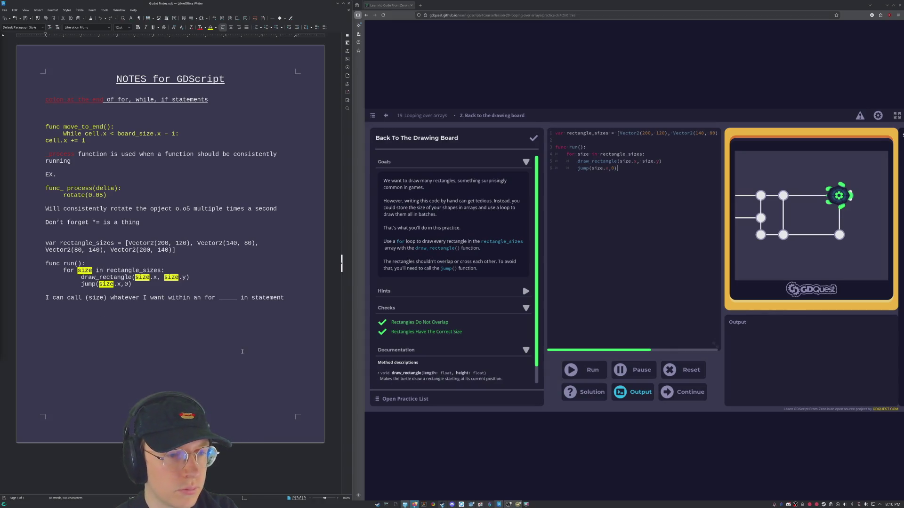
Paste the copied naming-rules text into the notes as formatted HTML.
left_click(318, 308)
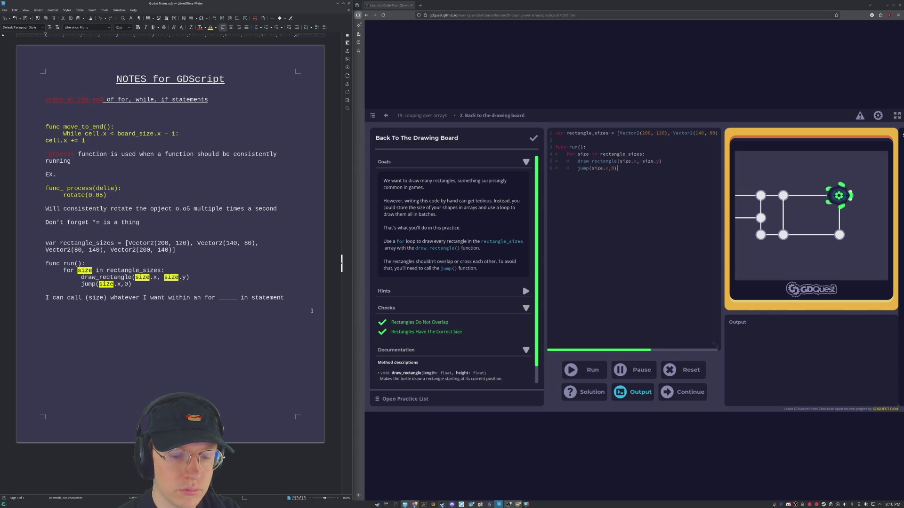
key("ctrl+shift+v")
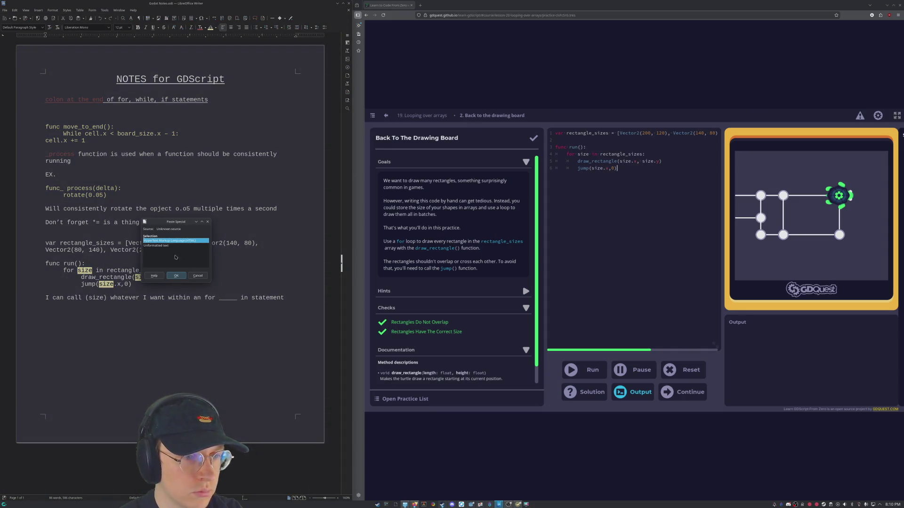
left_click(176, 276)
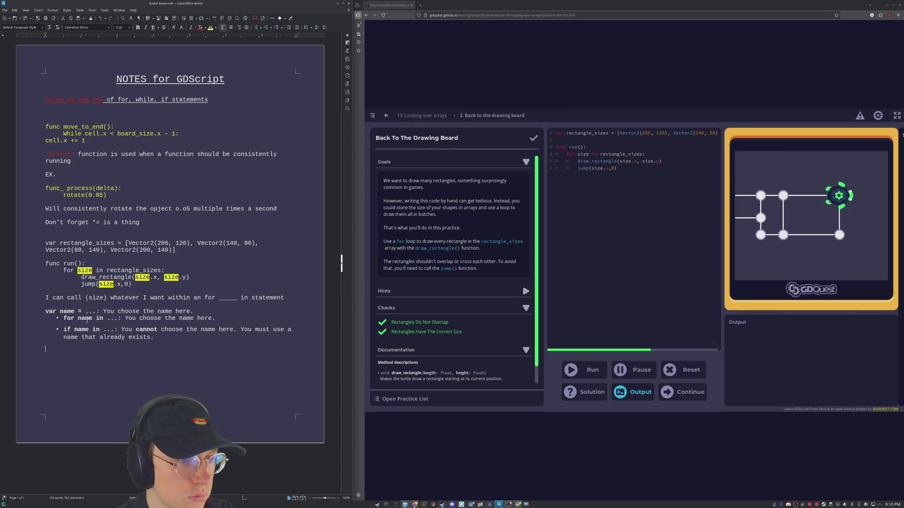
Return to the practice code and remove the 0 argument from the jump call.
left_click(679, 309)
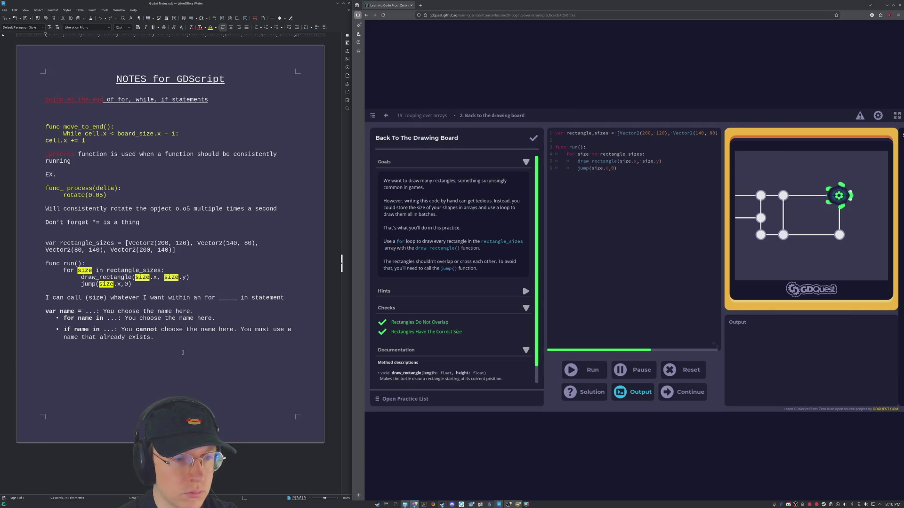
key("BackSpace")
type("size.x")
Undo and redo in the notes so the pasted var name bullet lines remain.
left_click(151, 343)
key("ctrl+z")
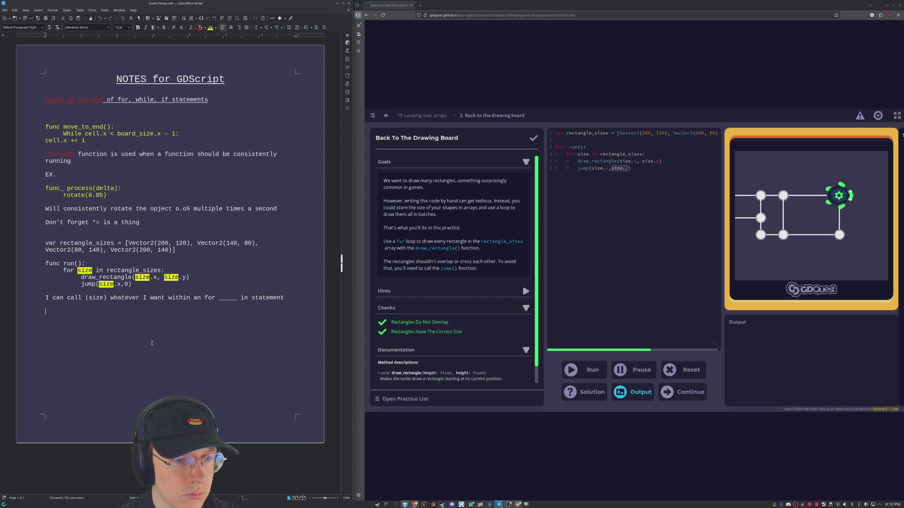
key("ctrl+y")
Fix the jump call's second argument to size.y, finish the practice and continue to Strings.
left_click(634, 283)
key("BackSpace")
key("BackSpace")
type("y)")
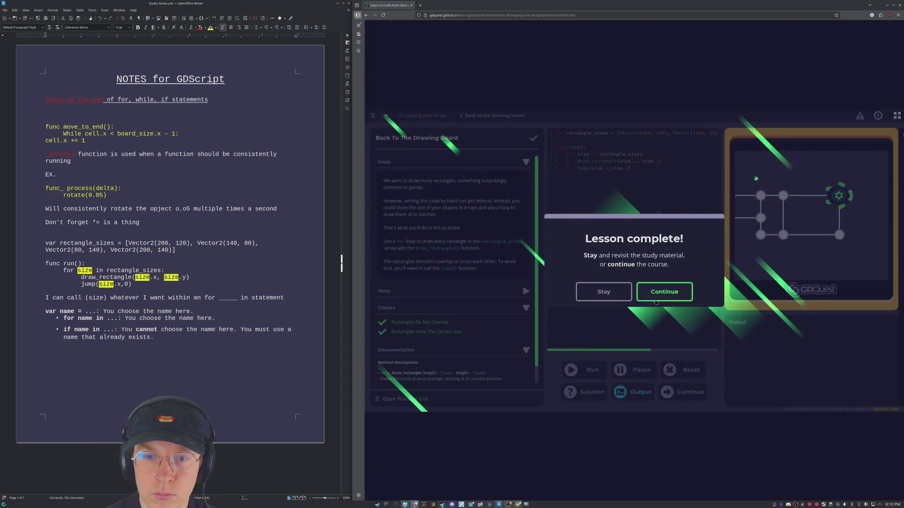
left_click(653, 292)
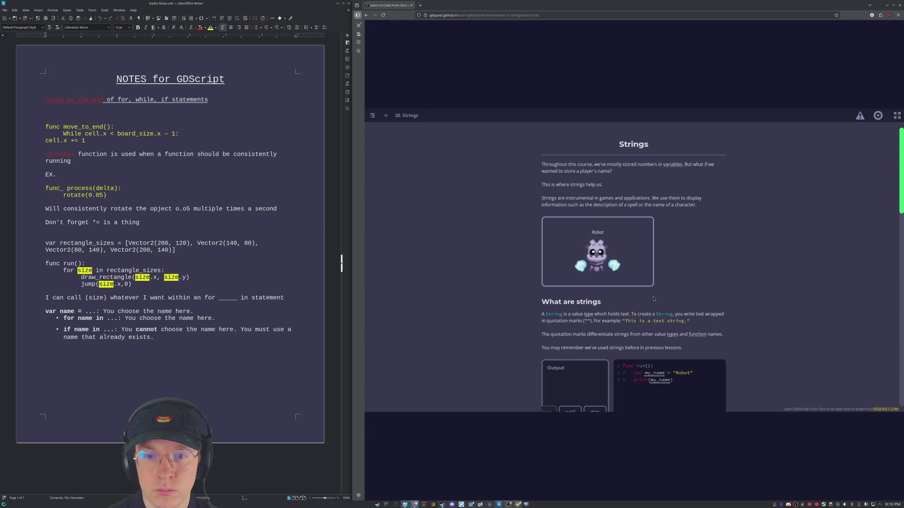
scroll(649, 337, "down", 3)
scroll(648, 336, "down", 2)
scroll(649, 337, "down", 3)
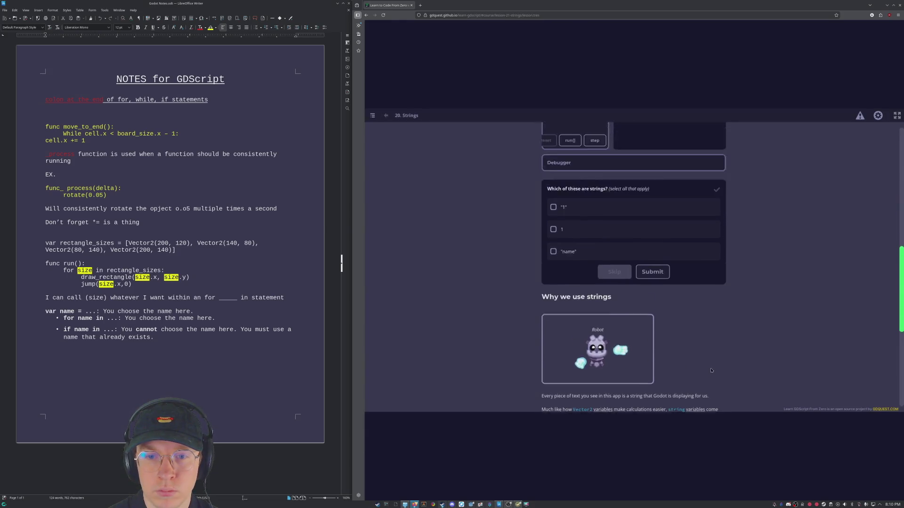
scroll(716, 260, "up", 3)
scroll(717, 260, "up", 1)
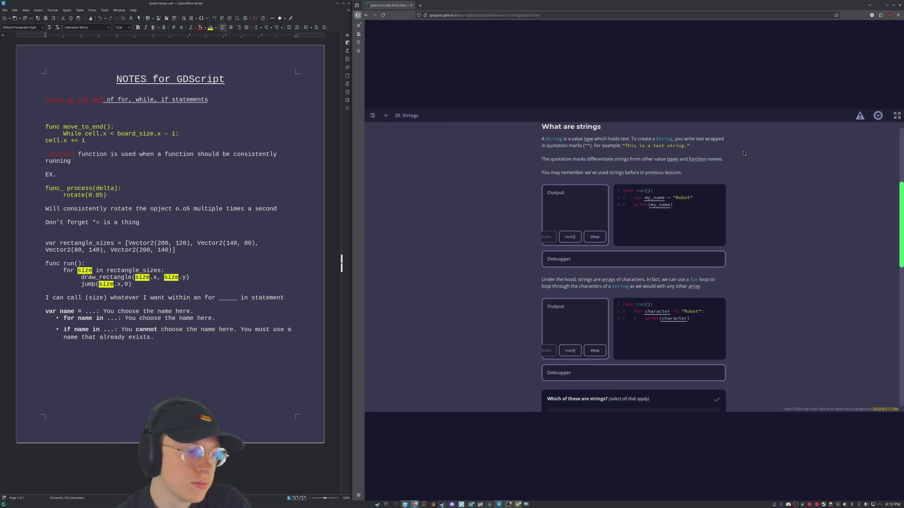
scroll(639, 169, "down", 1)
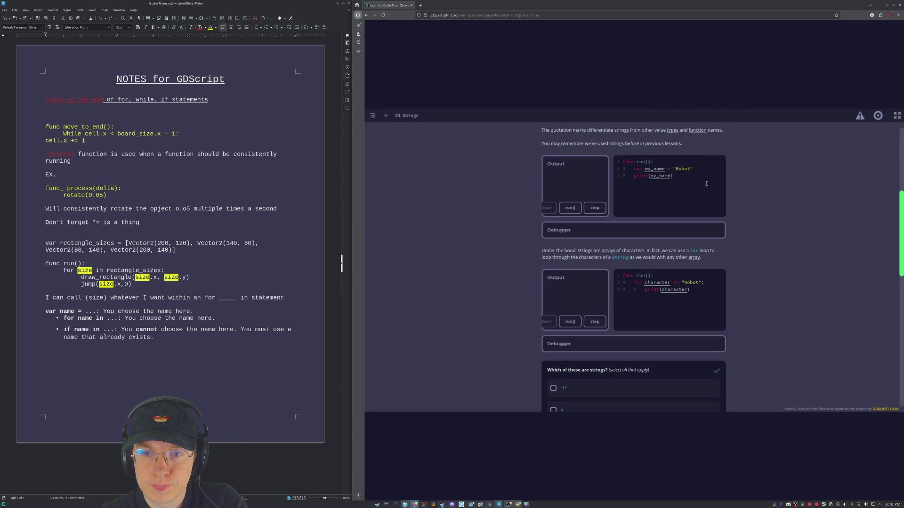
scroll(731, 191, "down", 1)
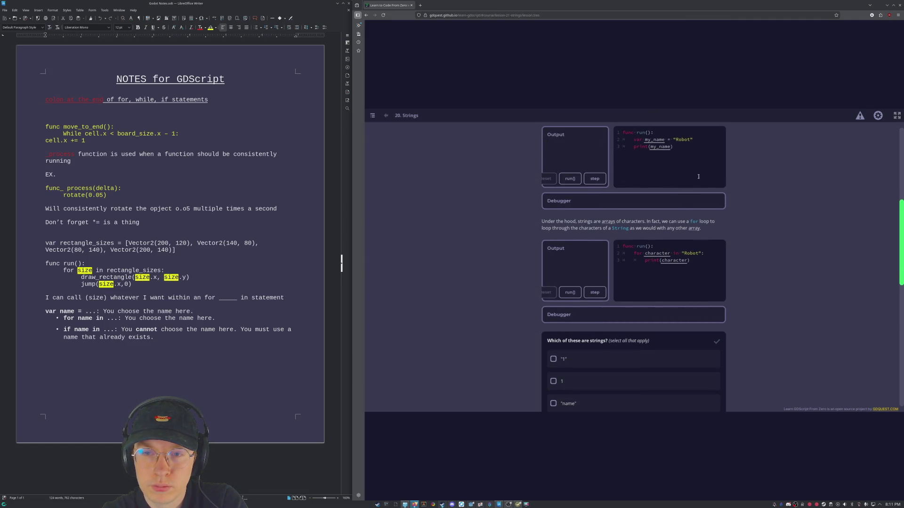
scroll(707, 164, "down", 2)
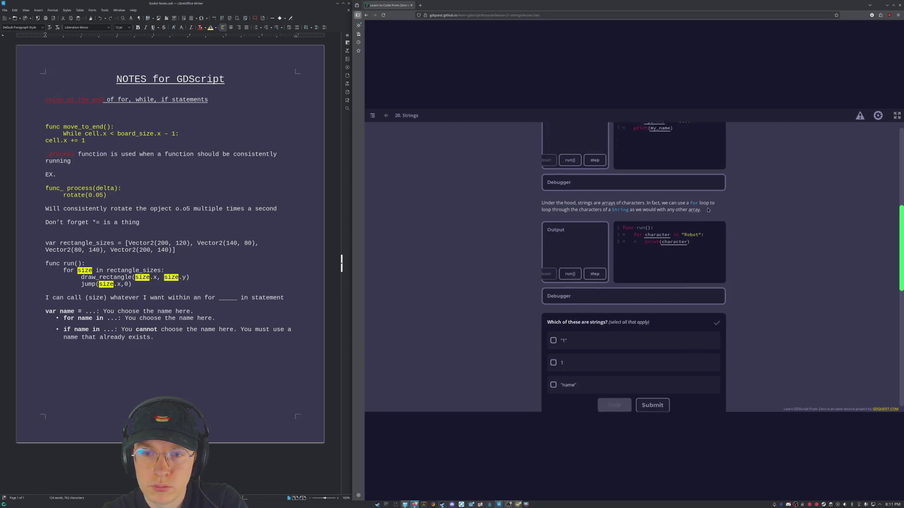
scroll(580, 170, "up", 2)
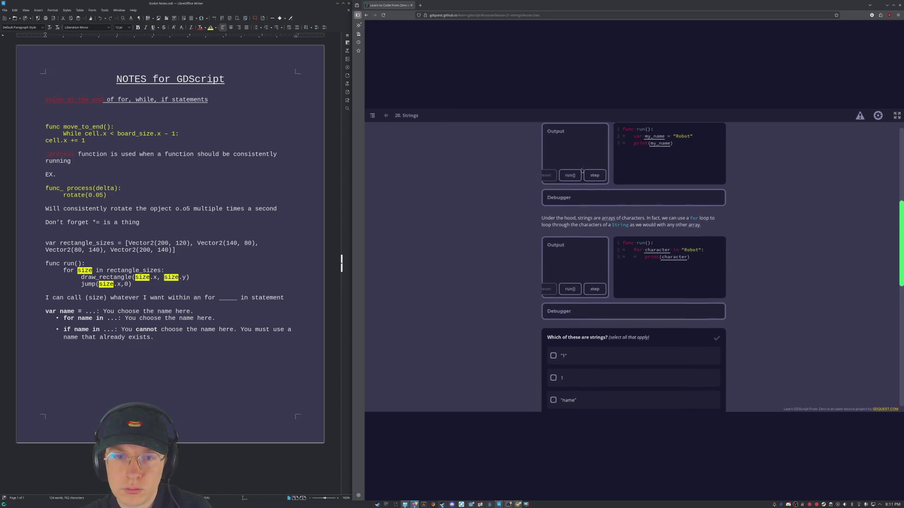
scroll(609, 220, "up", 1)
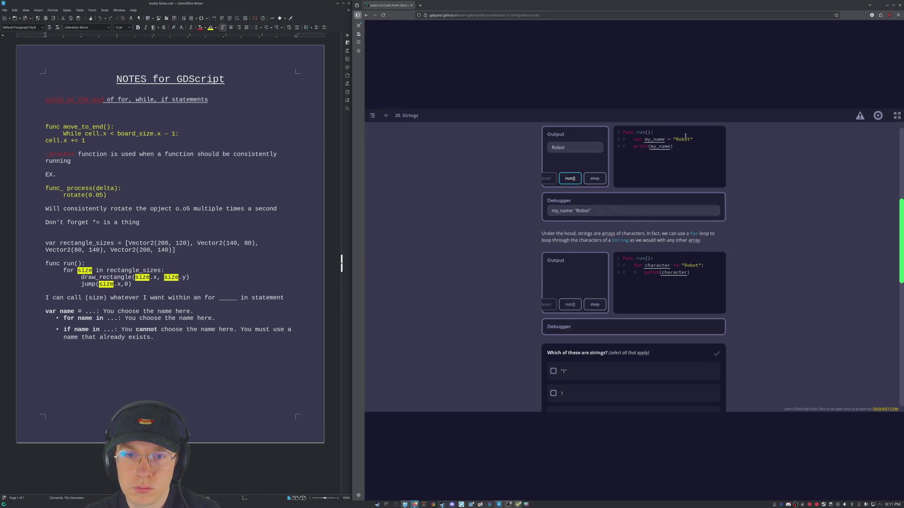
scroll(679, 177, "down", 1)
scroll(679, 176, "down", 3)
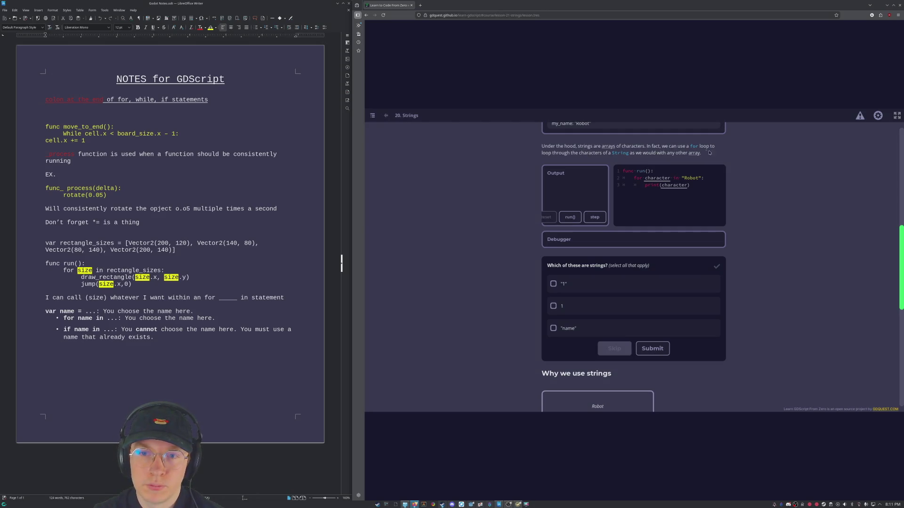
scroll(679, 191, "down", 3)
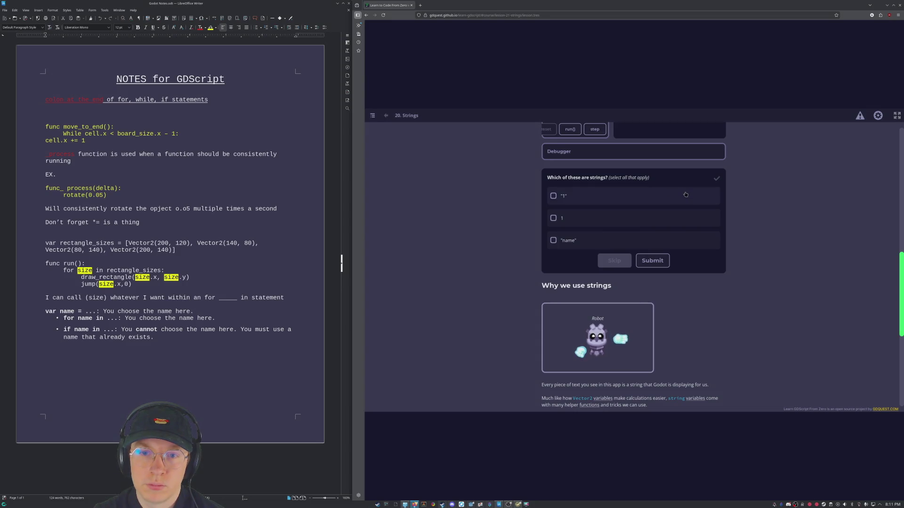
Mark the quoted 1 and "name" as strings, submit the quiz, and open Creating String Variables.
left_click(584, 196)
left_click(587, 240)
left_click(652, 261)
scroll(740, 300, "down", 3)
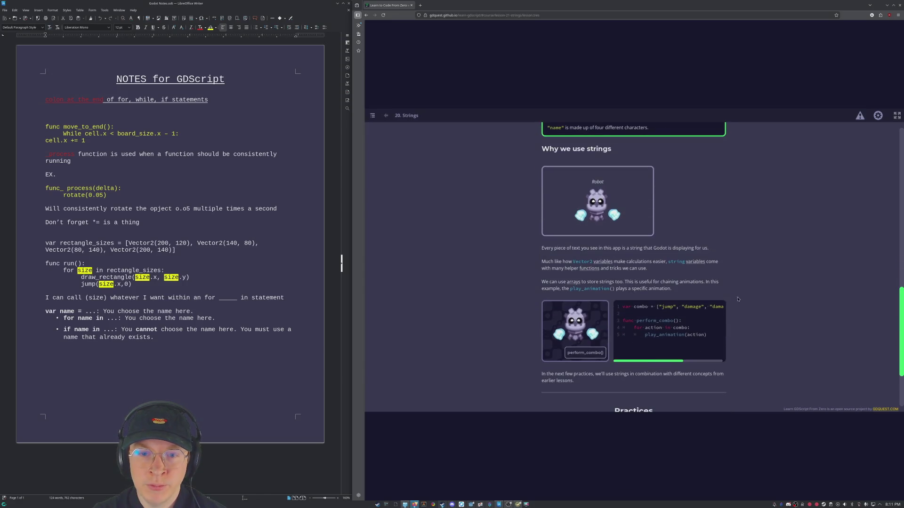
scroll(712, 213, "down", 3)
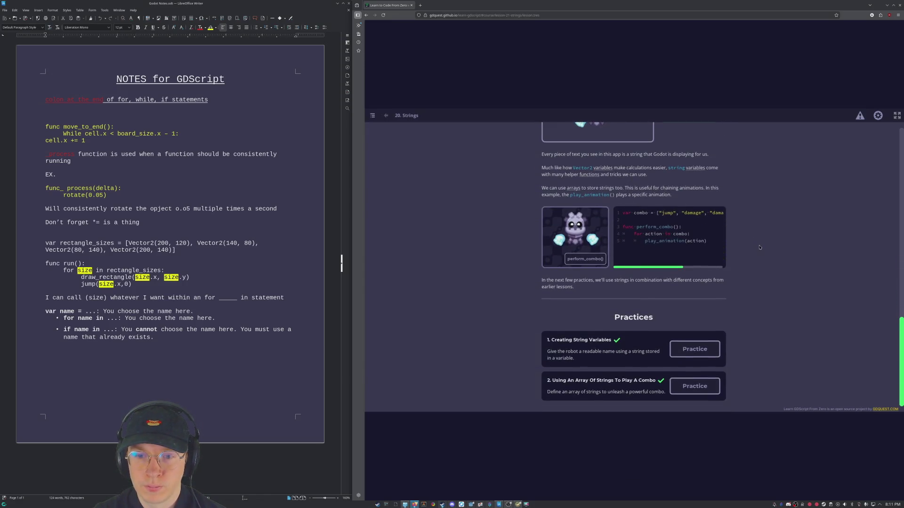
left_click(704, 349)
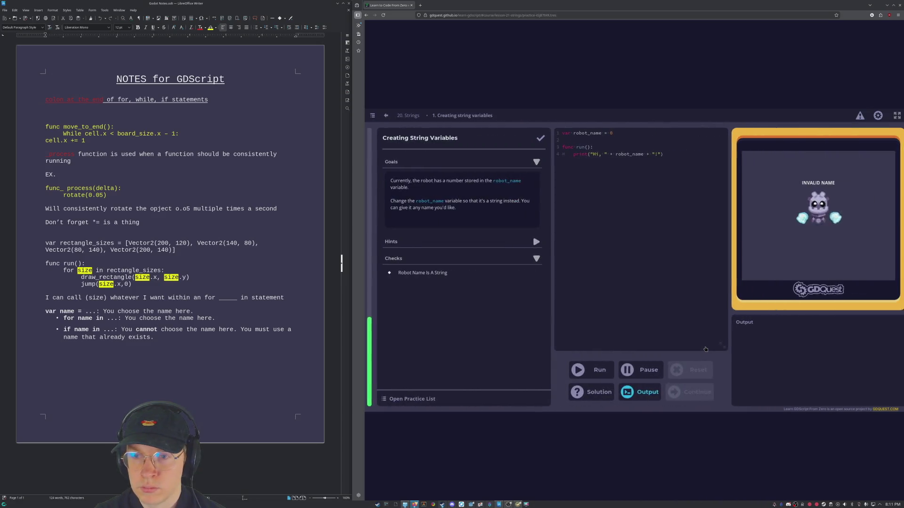
Set robot_name to a quoted capital-letter string, run it, and continue past completion.
left_click(606, 133)
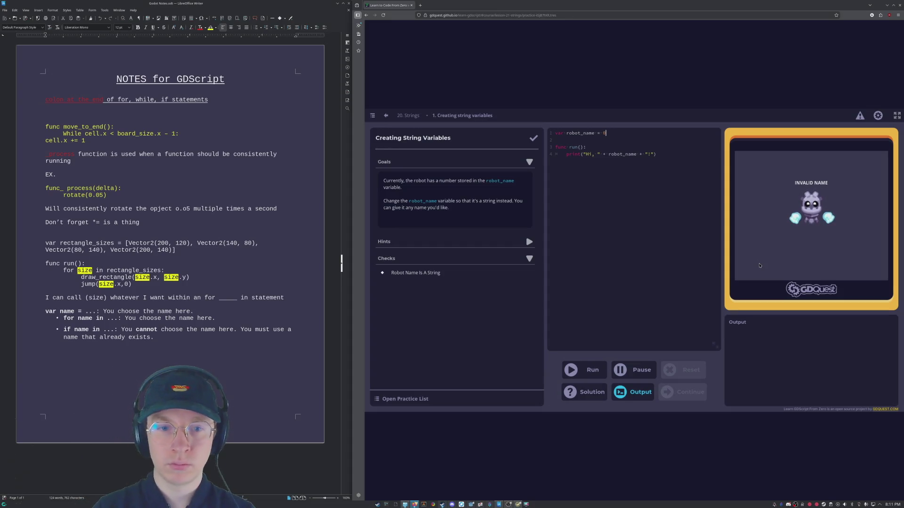
key("BackSpace")
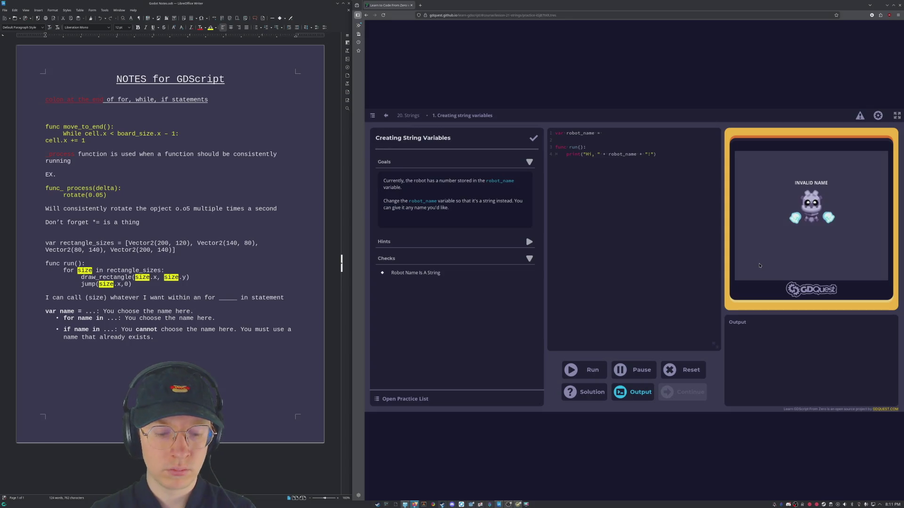
type("KLJDSAHFLKHASFIUTIWEQUHOIUASGCPIUBE")
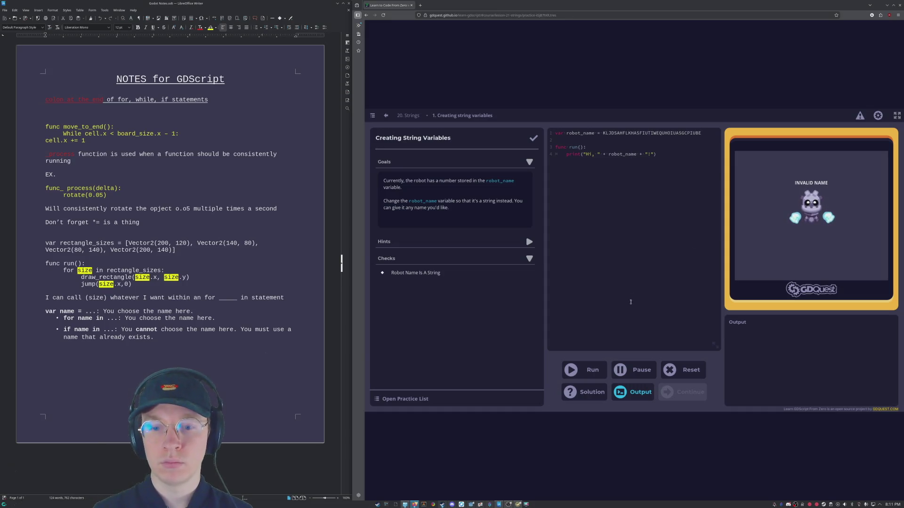
left_click(592, 370)
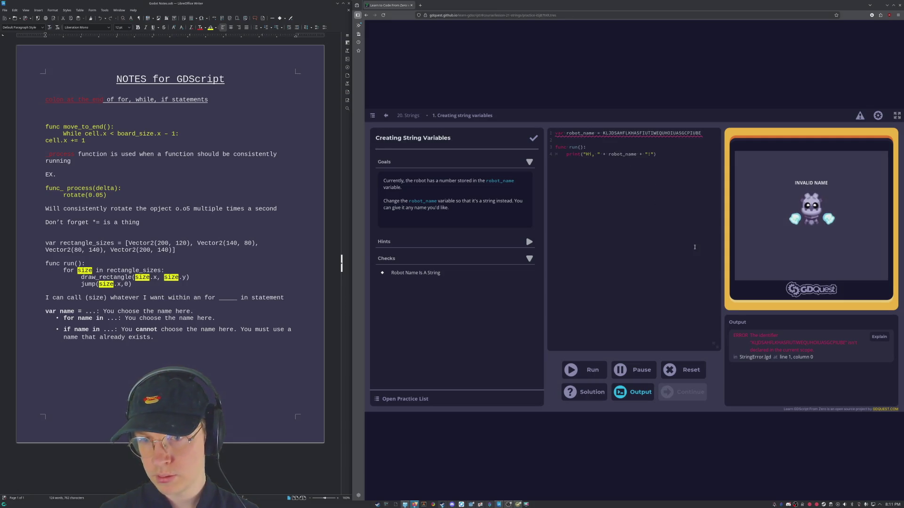
mouse_move(635, 133)
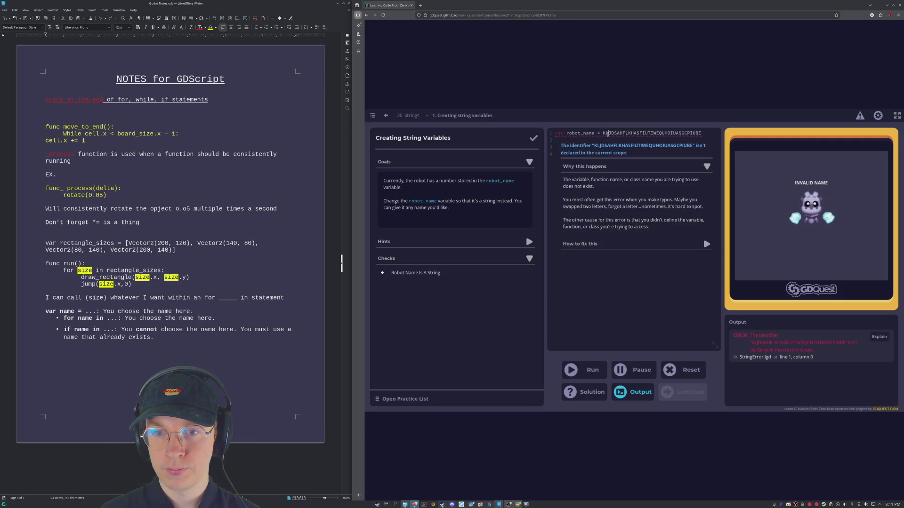
type("\"")
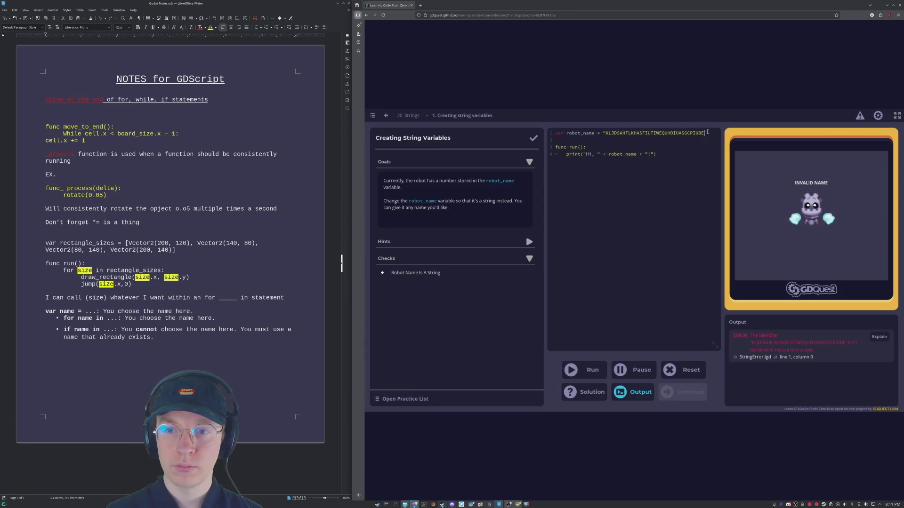
type("\"")
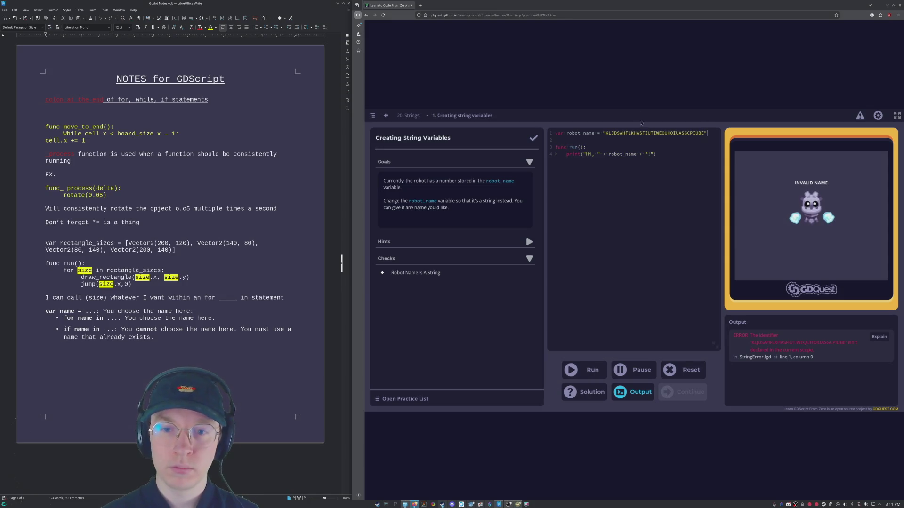
left_click(576, 372)
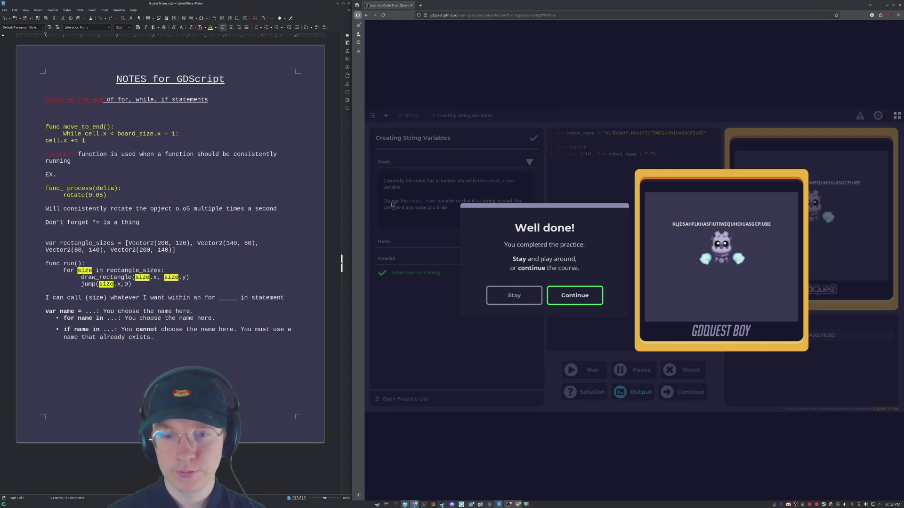
left_click(582, 295)
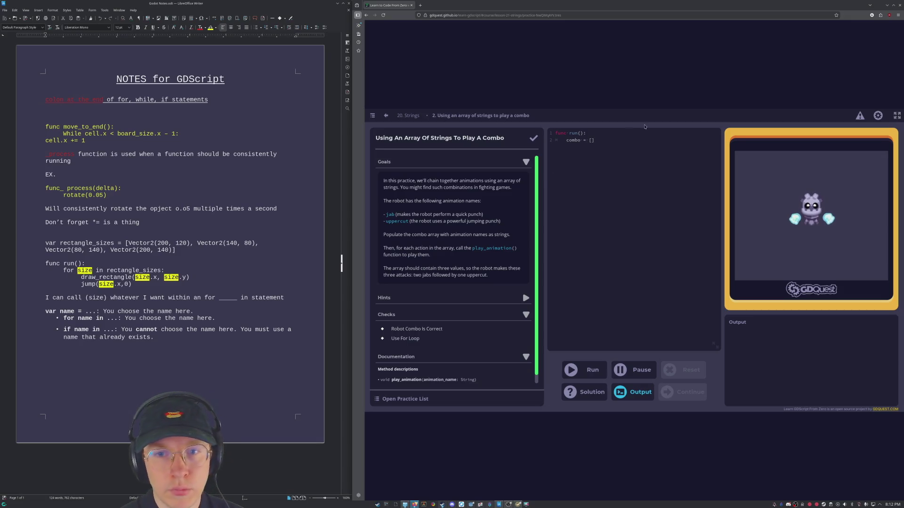
type("\"jab\",")
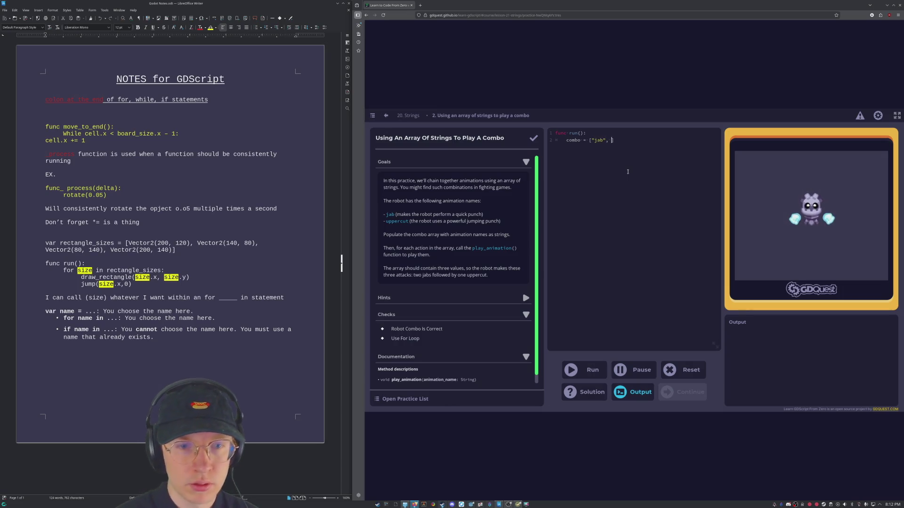
Edit combo to ["jab","jab","uppercut"] and start a new line below it.
key("BackSpace")
type("\"")
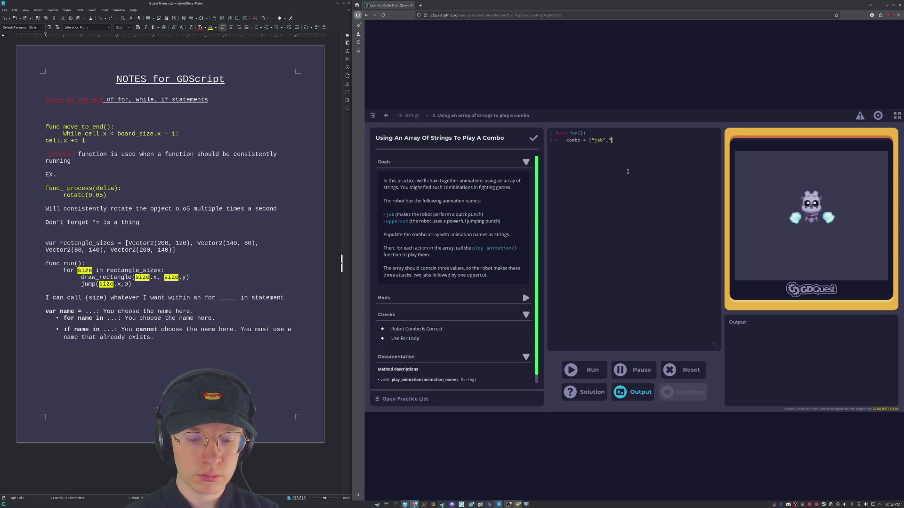
type("uppercut\",")
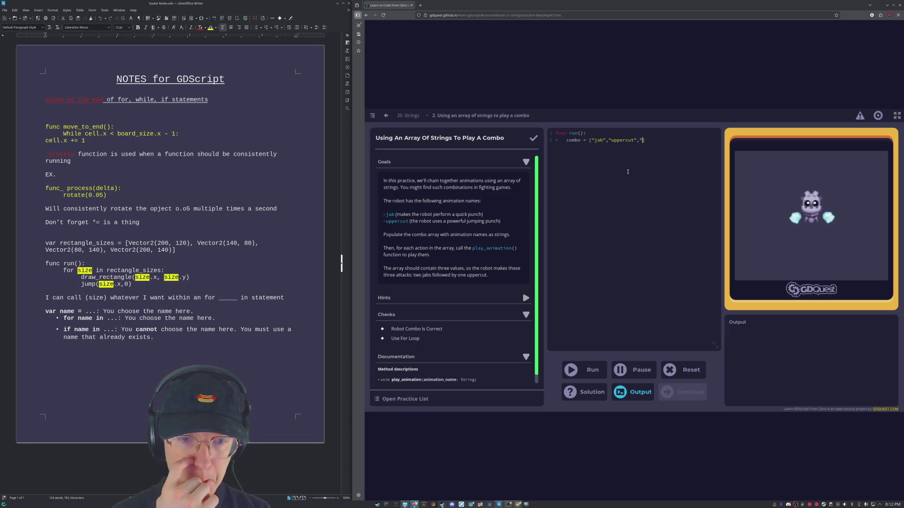
key("BackSpace")
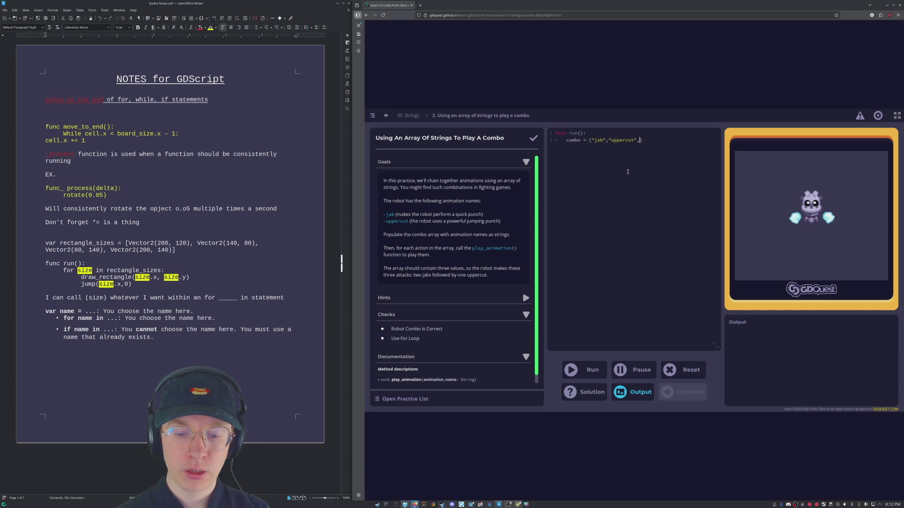
key("BackSpace")
key("ctrl+Left")
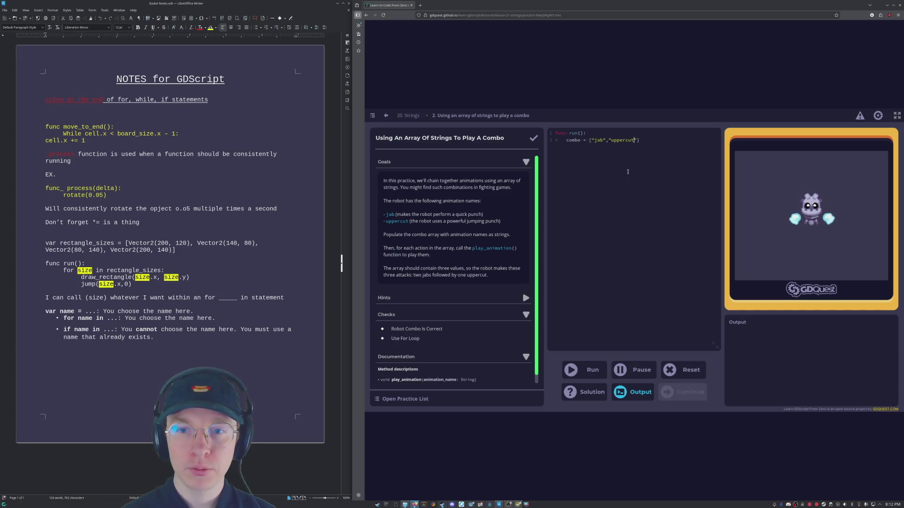
type("jab\",")
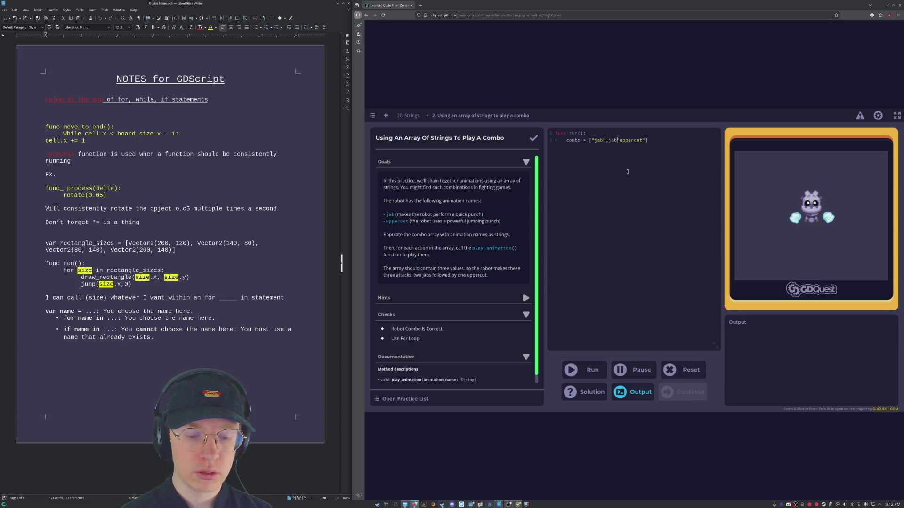
type("\"jab\"")
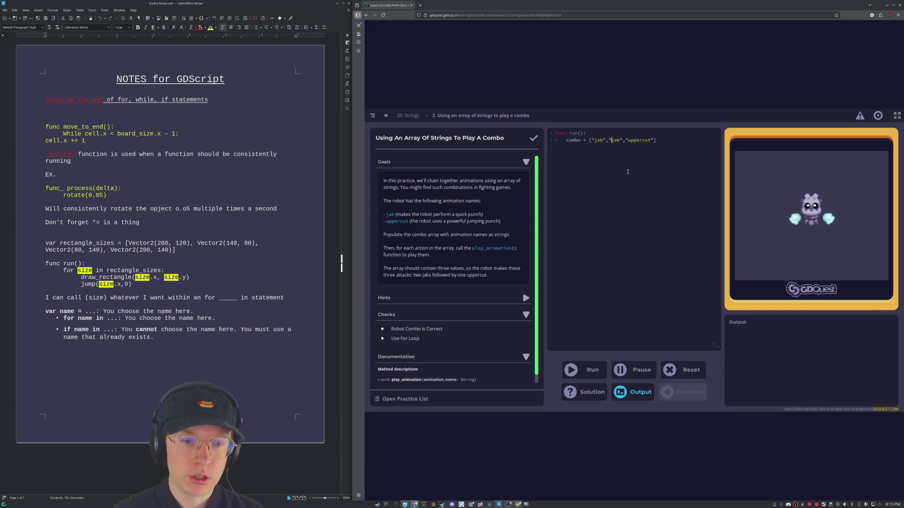
left_click(657, 140)
key("Return")
key("Return")
type("play_animation(combo)")
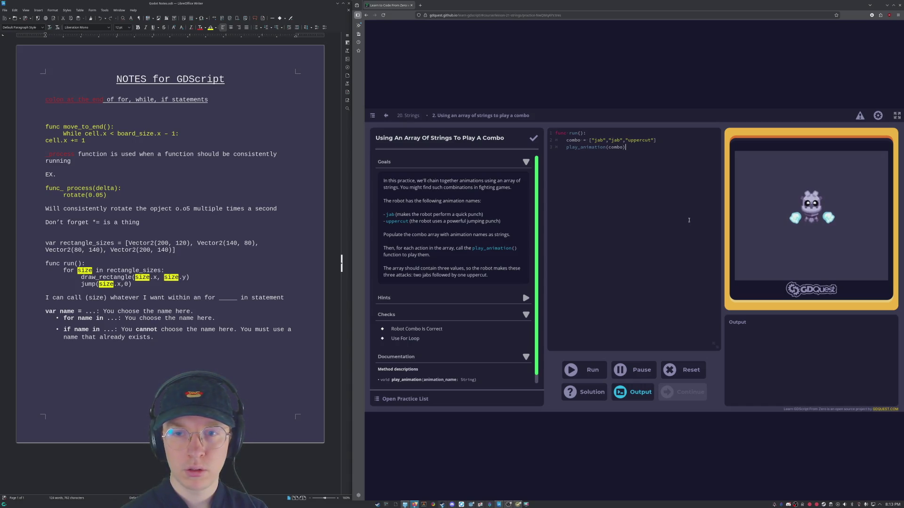
Run the tests on play_animation(combo); combo check passes, for-loop check fails.
key("ctrl+Return")
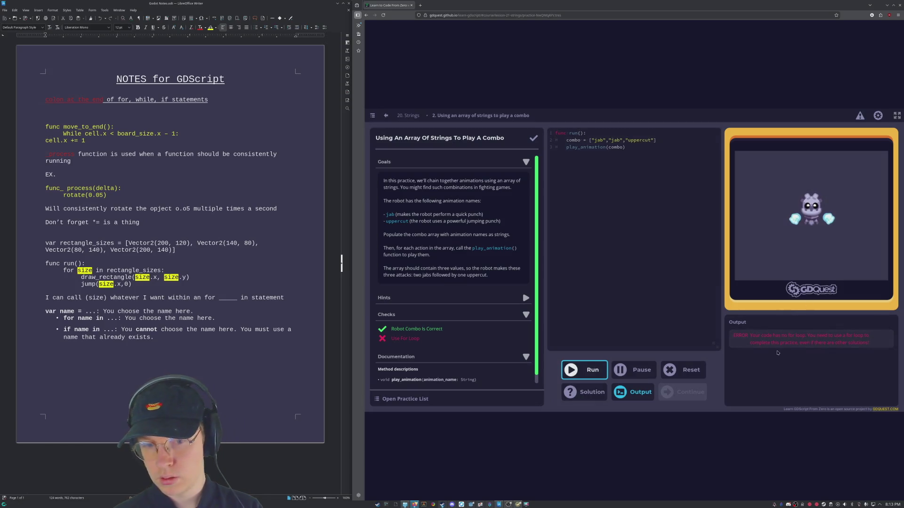
Replace play_animation(combo) with a for animation in combo loop and run the tests.
left_click(628, 140)
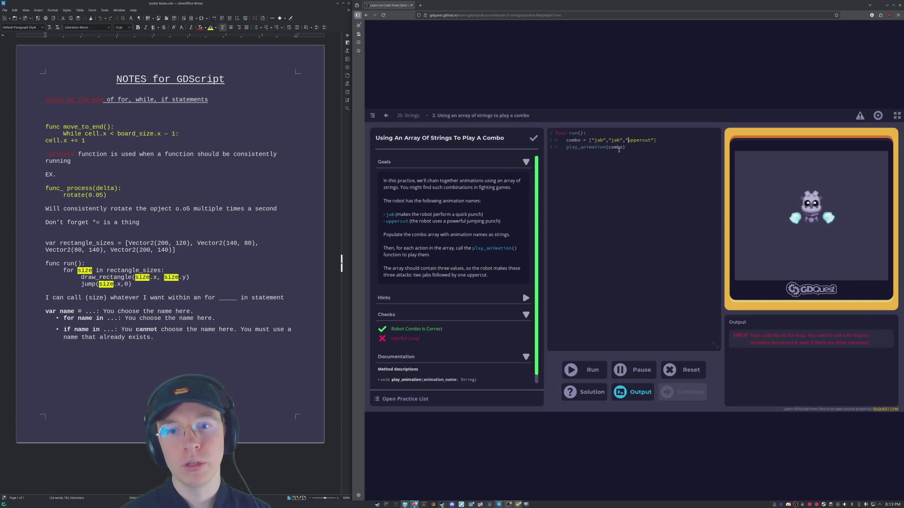
left_click_drag(629, 148, 563, 150)
key("BackSpace")
type("for")
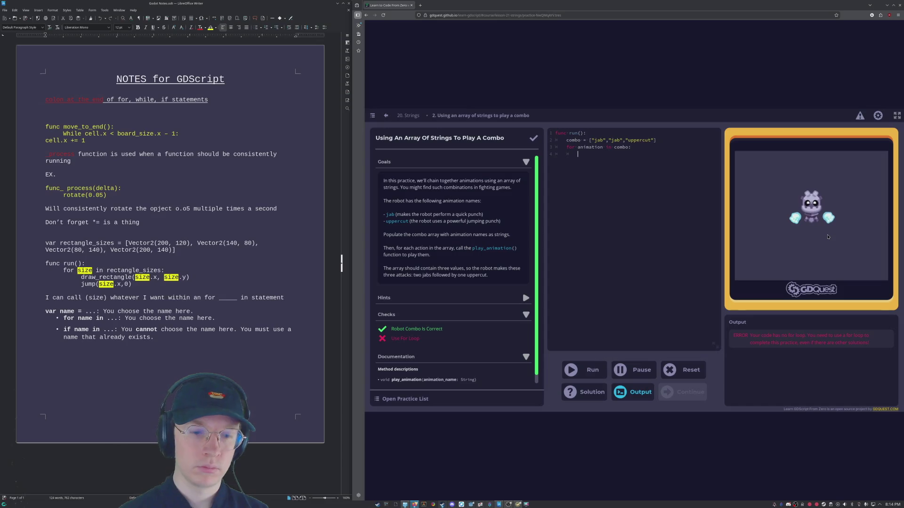
type("play_animation(animation")
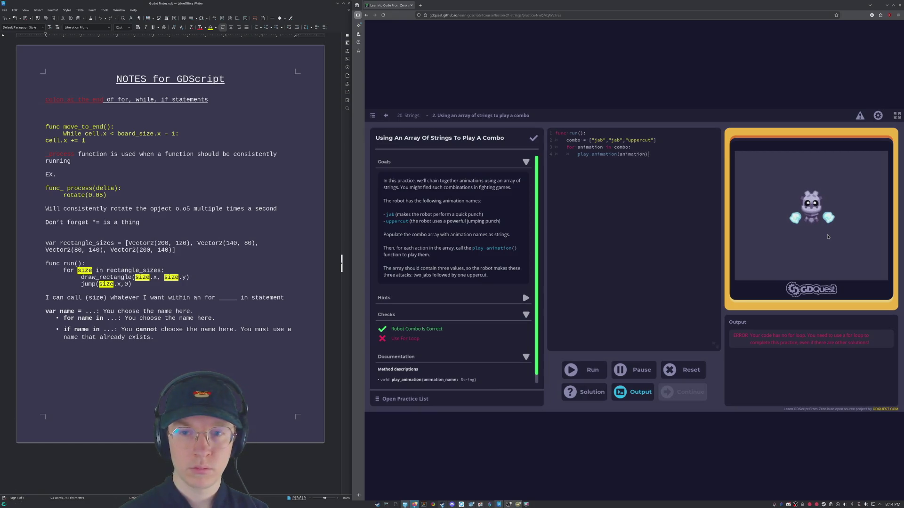
left_click(586, 370)
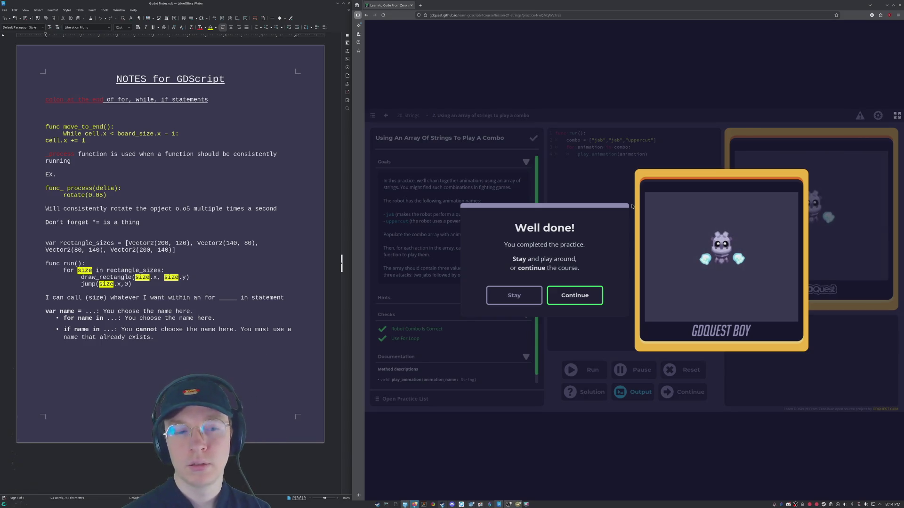
Continue past completion to the Functions that return a value lesson.
left_click(588, 296)
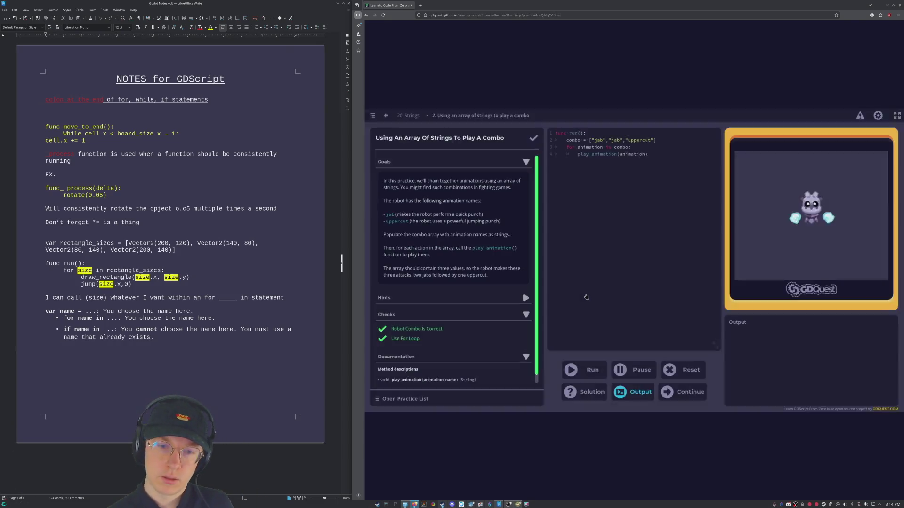
left_click(662, 292)
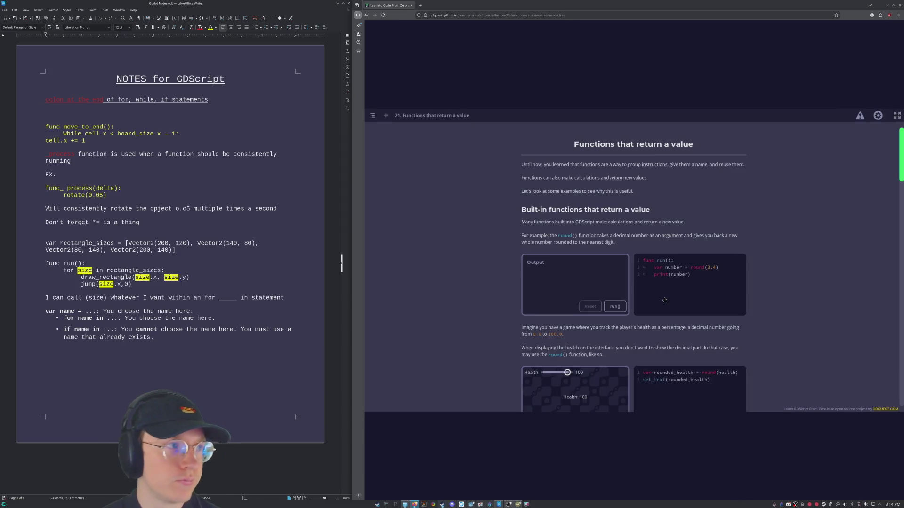
scroll(663, 300, "down", 3)
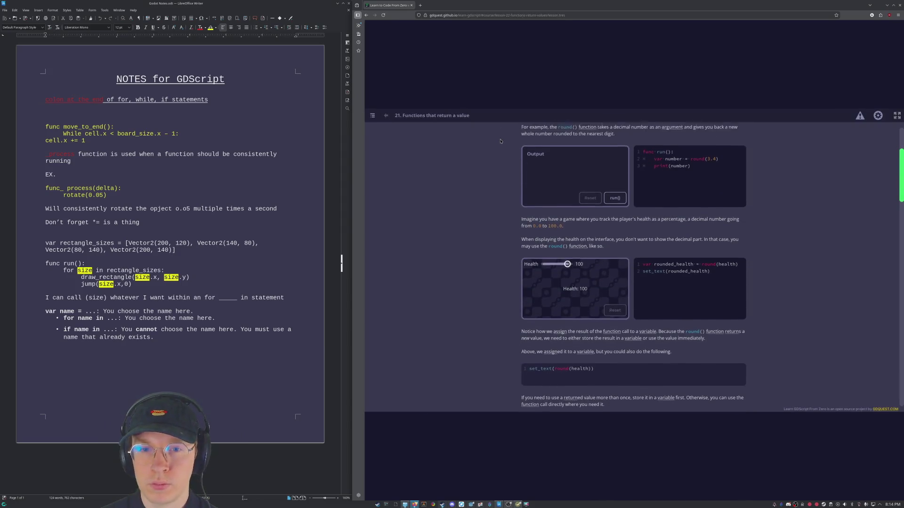
scroll(661, 174, "up", 2)
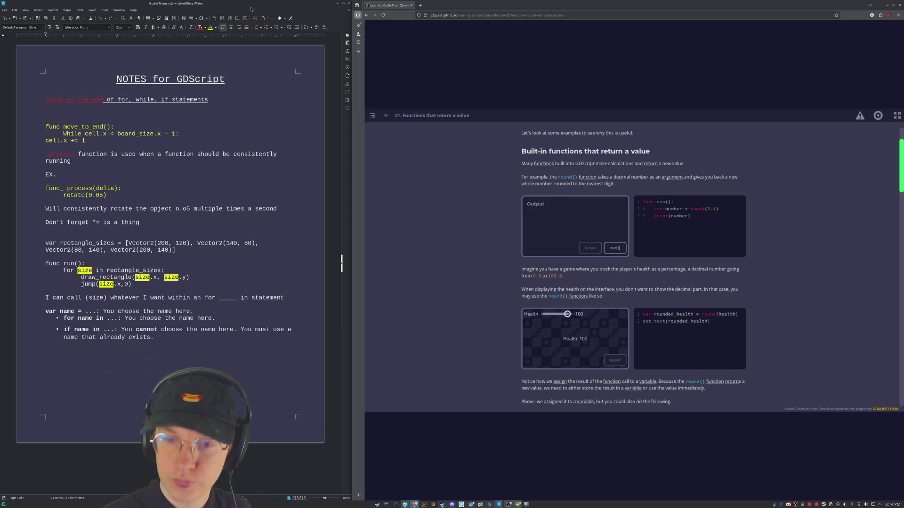
scroll(829, 242, "down", 5)
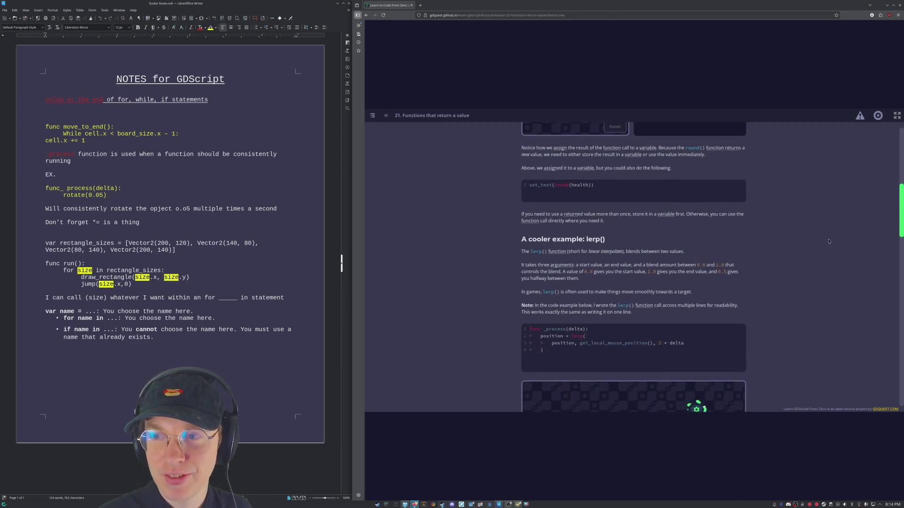
scroll(829, 241, "down", 1)
scroll(778, 279, "down", 2)
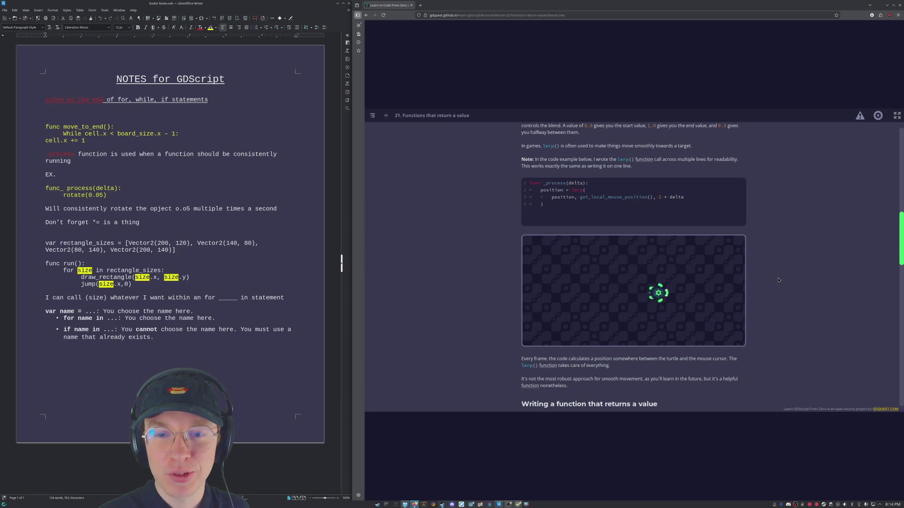
scroll(778, 280, "up", 3)
scroll(770, 281, "up", 4)
scroll(761, 283, "up", 3)
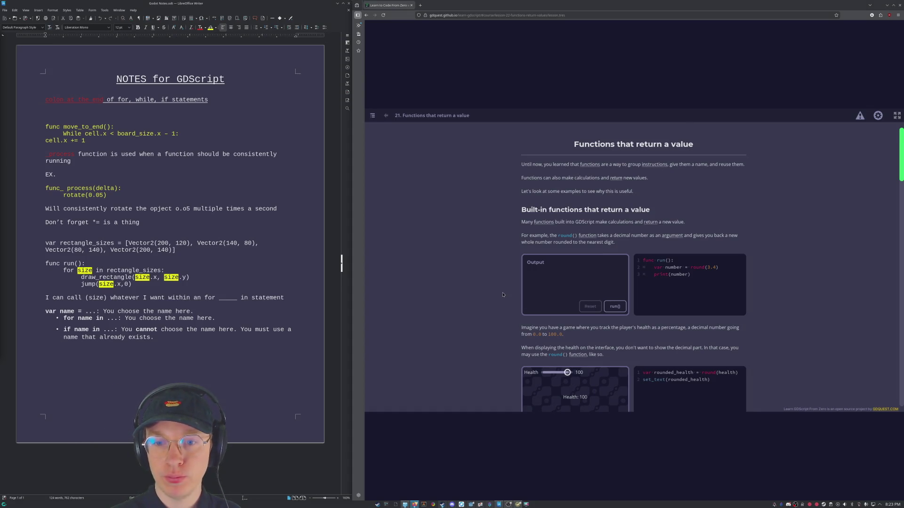
scroll(503, 295, "down", 5)
scroll(502, 297, "up", 2)
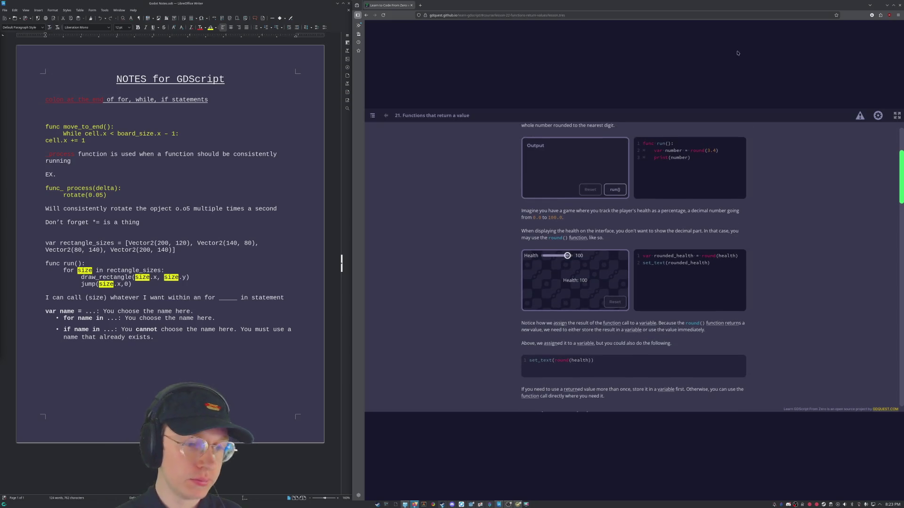
scroll(458, 304, "down", 3)
scroll(458, 304, "down", 1)
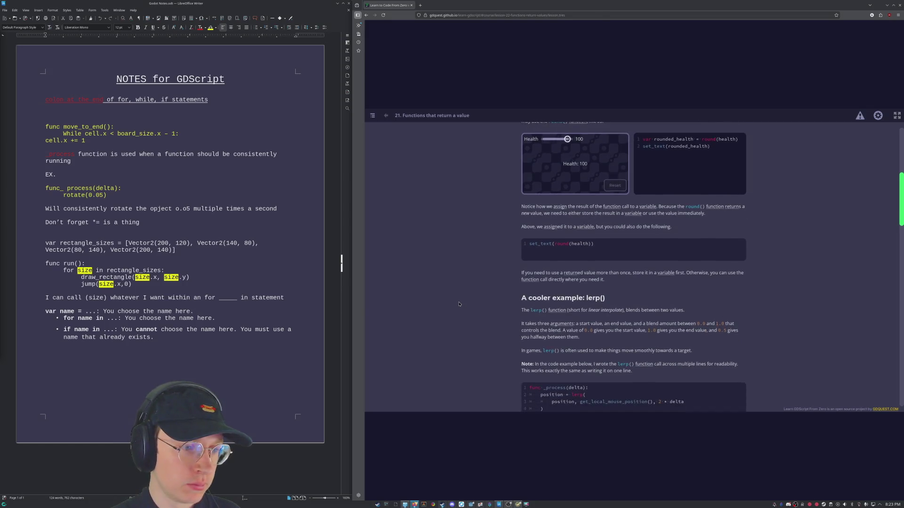
scroll(458, 303, "down", 1)
scroll(459, 304, "down", 1)
scroll(458, 304, "down", 1)
Scroll lesson 21 to 'Writing a function that returns a value' with its cell grid.
left_click(286, 299)
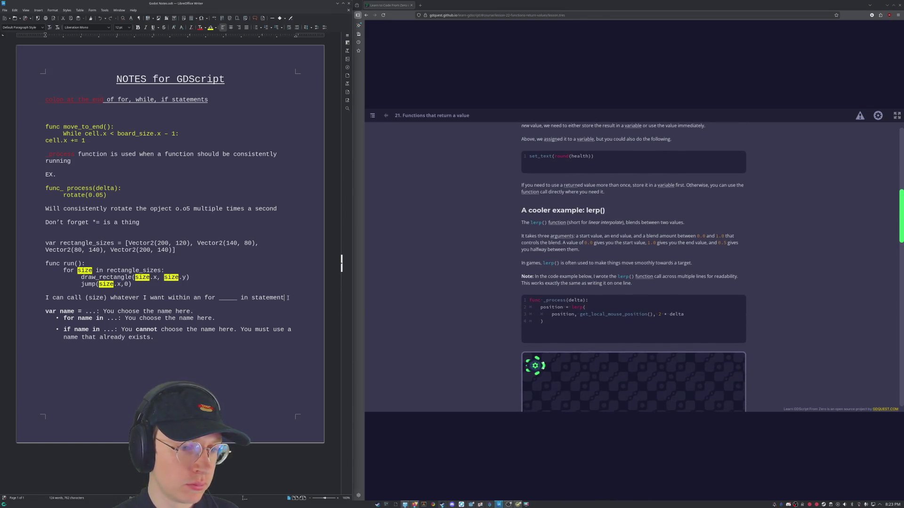
left_click(447, 290)
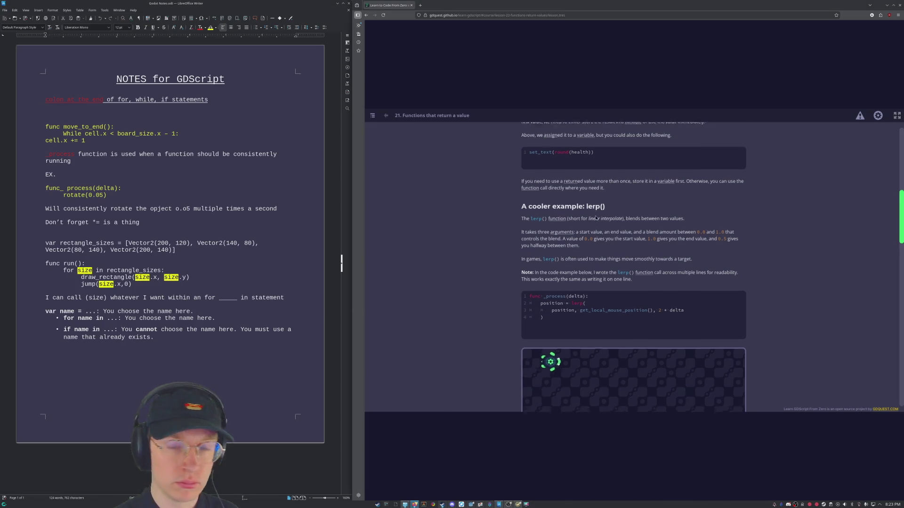
scroll(596, 217, "down", 2)
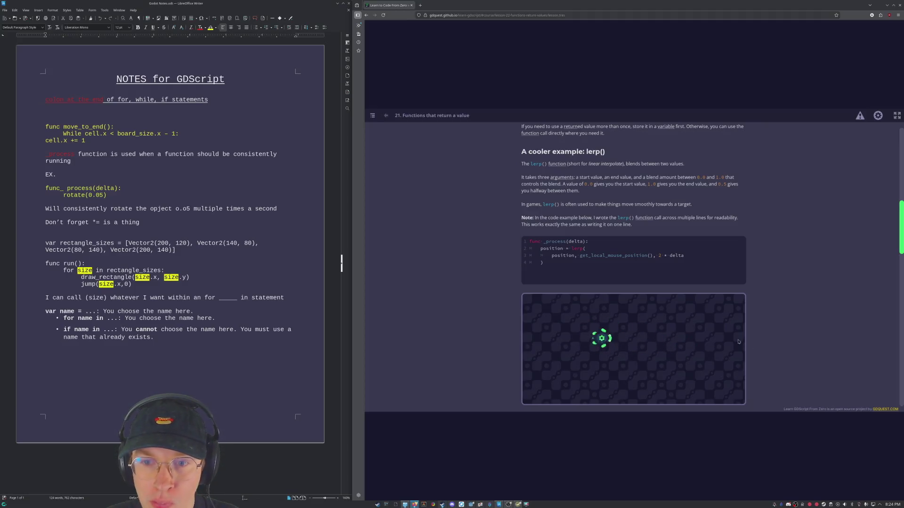
scroll(611, 329, "down", 2)
scroll(610, 328, "down", 3)
scroll(610, 328, "down", 3)
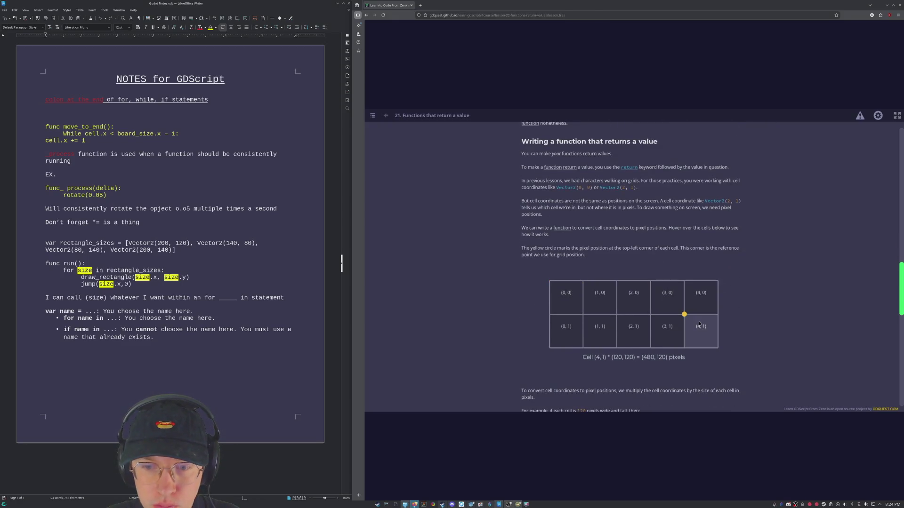
scroll(473, 262, "down", 2)
scroll(472, 263, "down", 3)
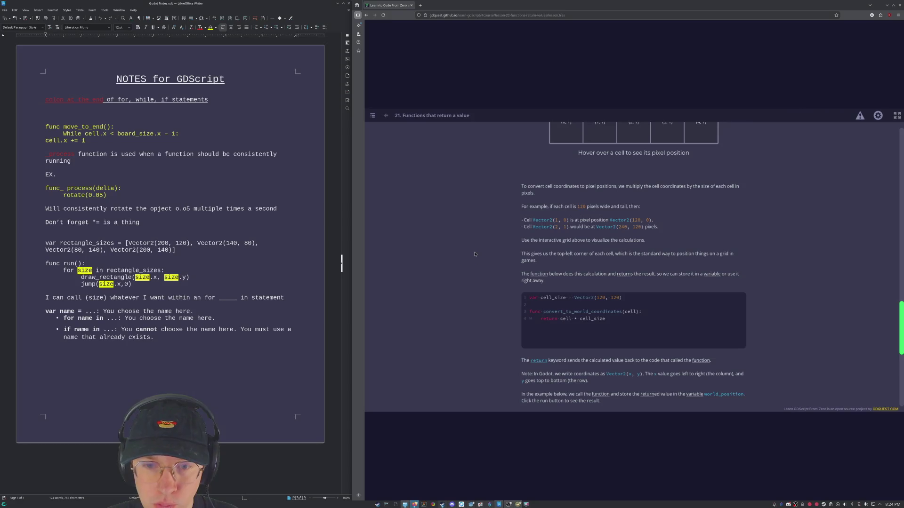
scroll(474, 253, "down", 1)
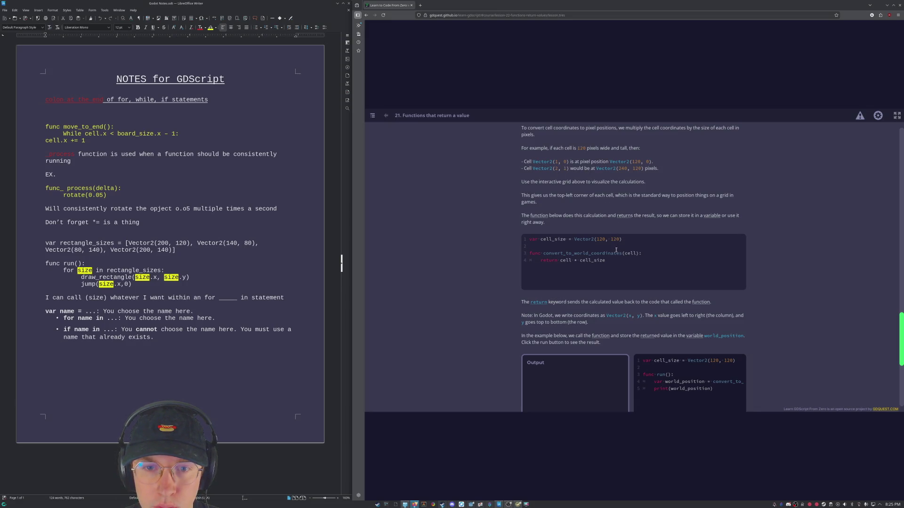
scroll(615, 251, "down", 2)
scroll(616, 250, "down", 1)
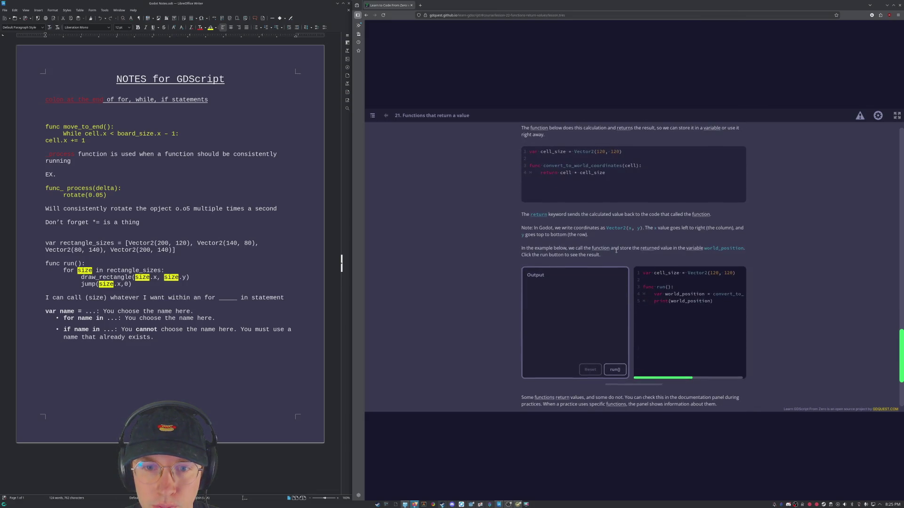
scroll(616, 251, "down", 1)
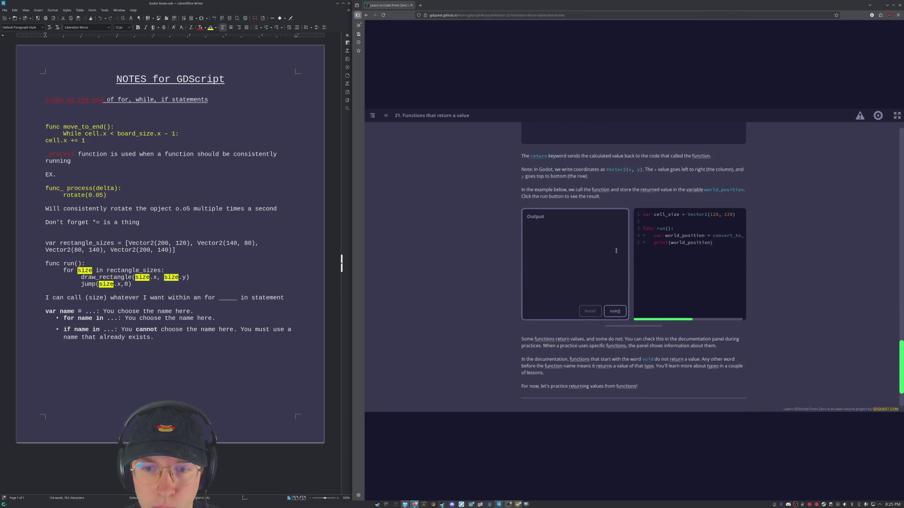
scroll(611, 253, "down", 2)
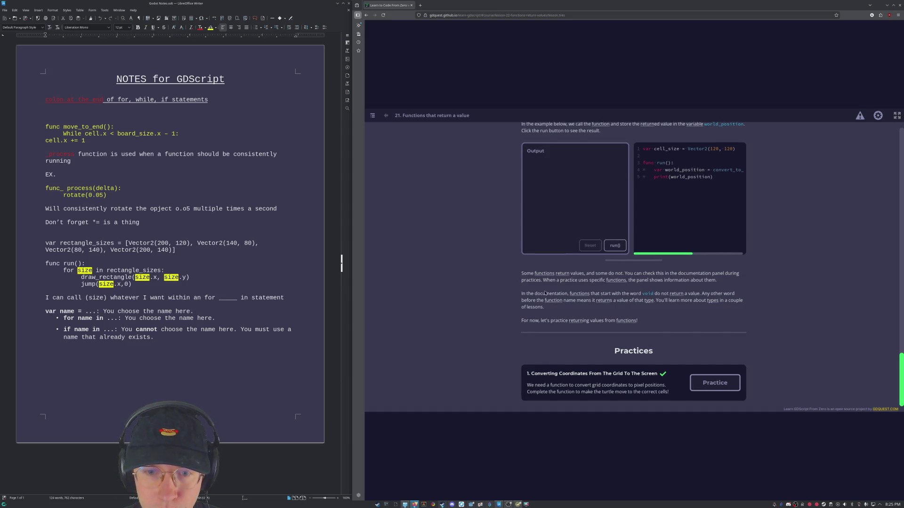
Start the Converting Coordinates From The Grid To The Screen practice.
left_click(710, 382)
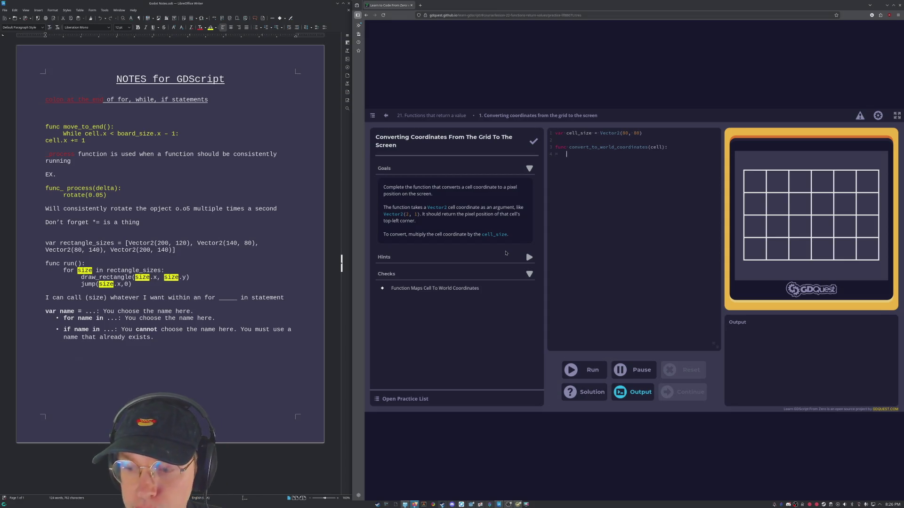
type("return ceell")
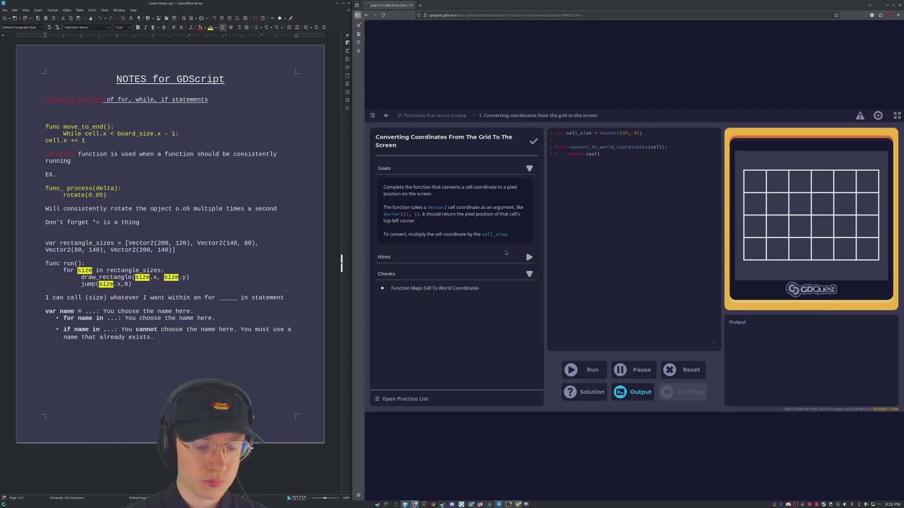
type(" *")
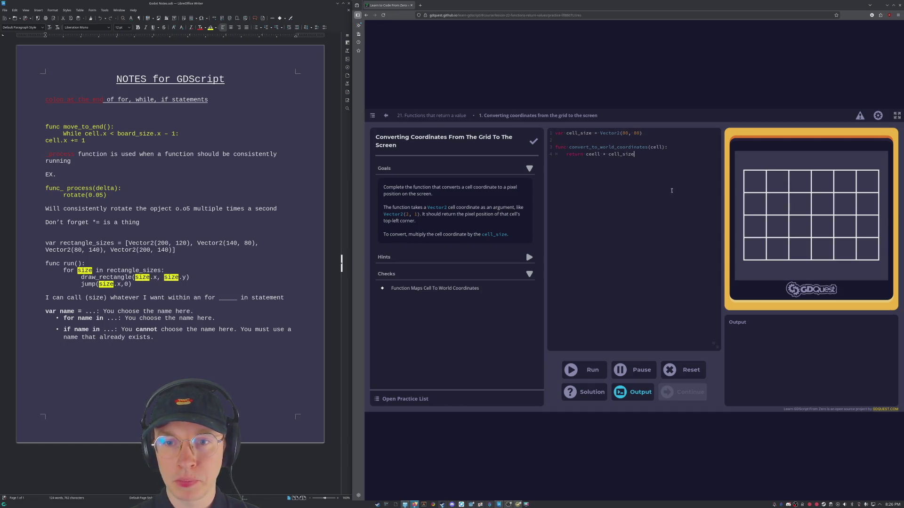
Run the code, correct the misspelled 'ceell' to 'cell', and rerun so the check passes.
left_click(593, 370)
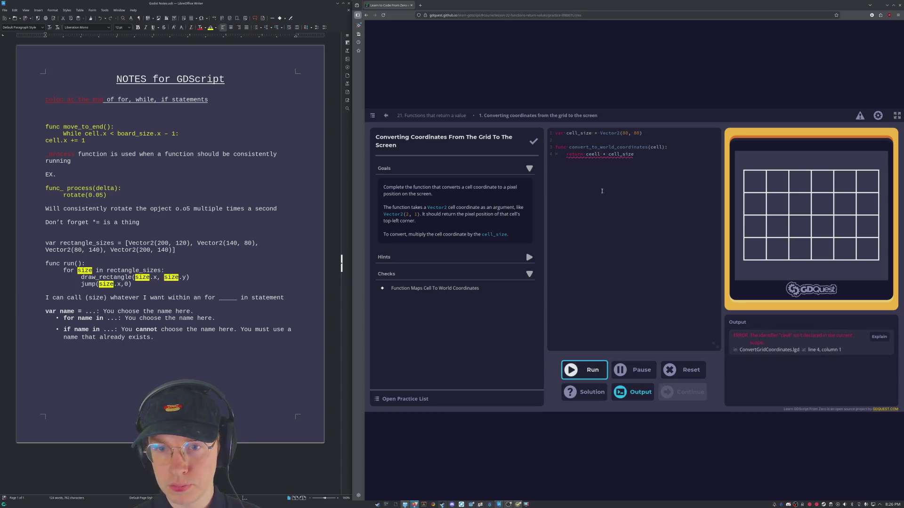
left_click(591, 154)
key("BackSpace")
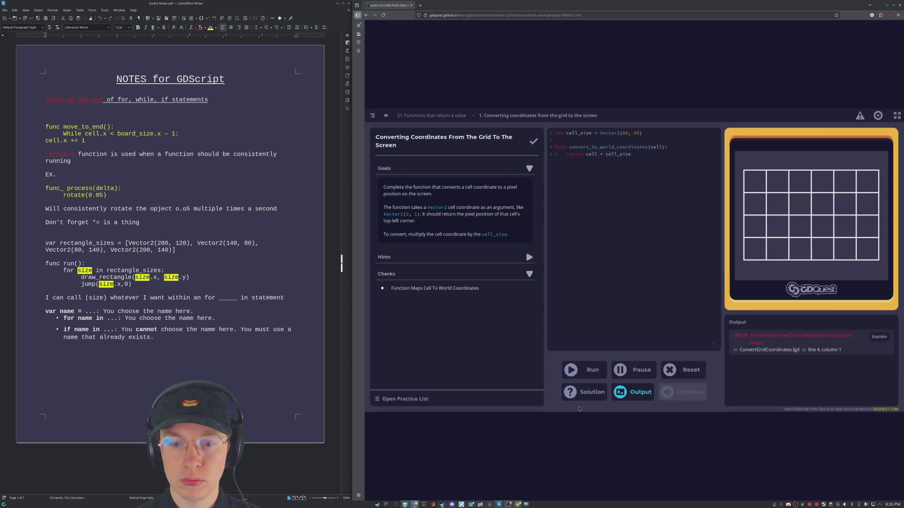
left_click(587, 369)
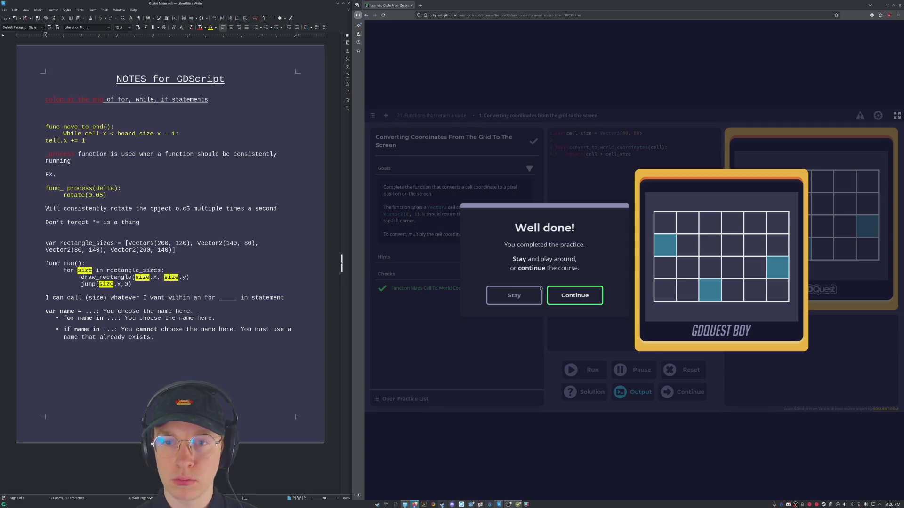
Continue past the Well done message to lesson 22 on appending and popping array values.
left_click(601, 295)
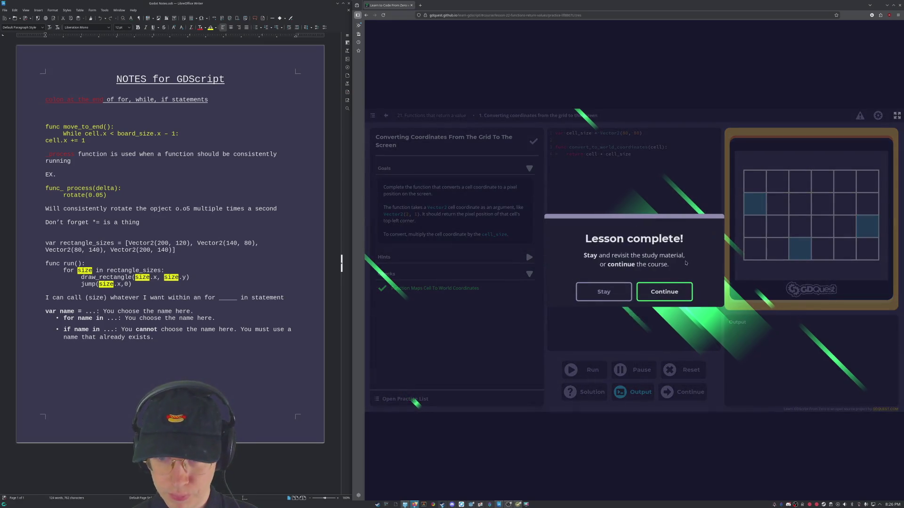
left_click(677, 286)
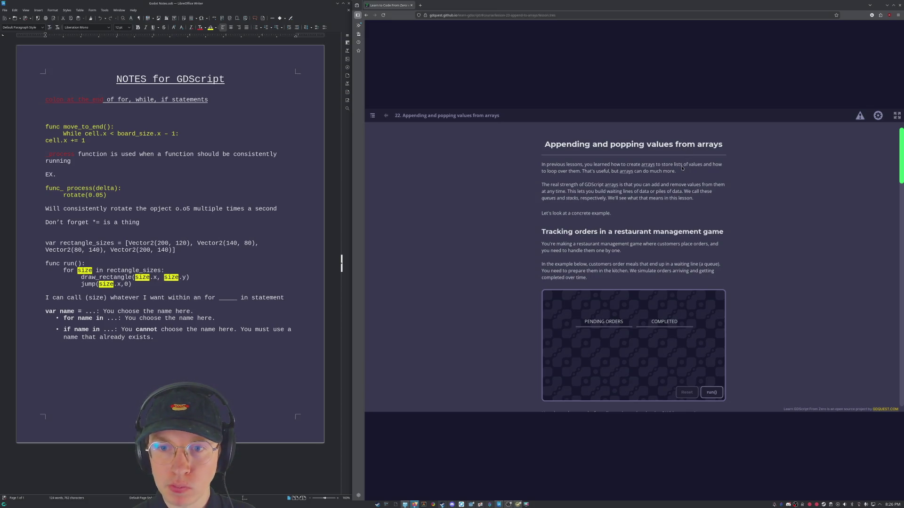
scroll(631, 171, "down", 3)
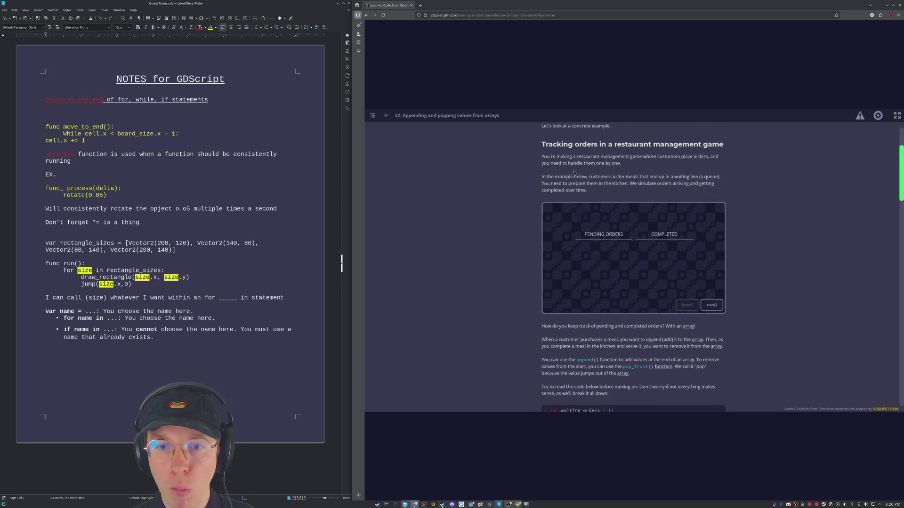
scroll(591, 177, "down", 3)
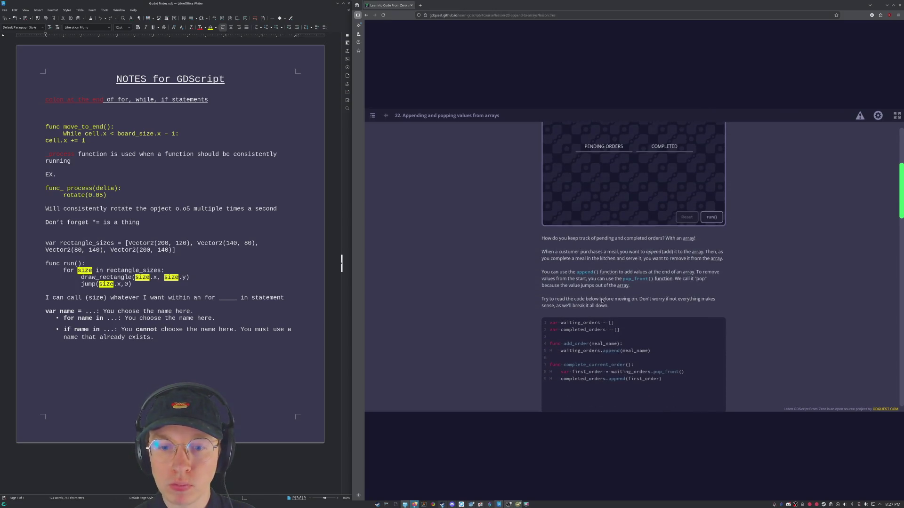
scroll(617, 325, "down", 1)
scroll(559, 307, "down", 2)
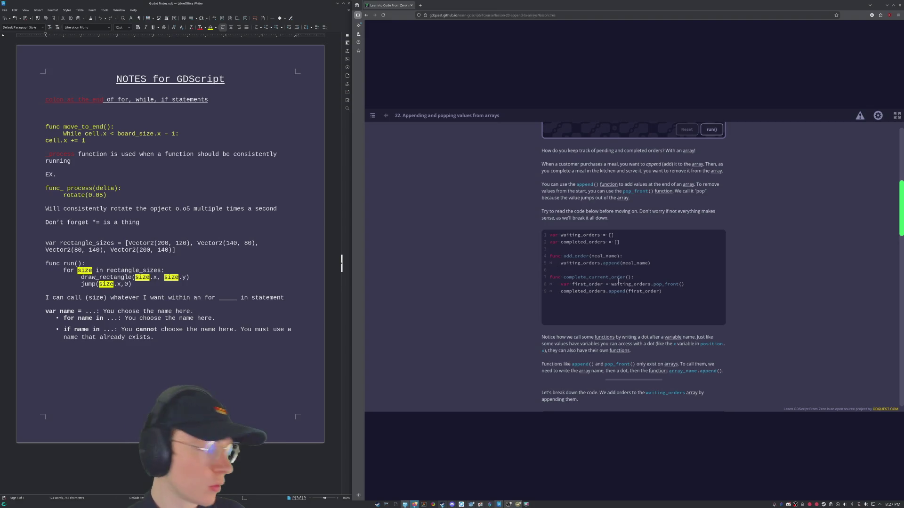
scroll(571, 274, "up", 1)
scroll(570, 274, "up", 2)
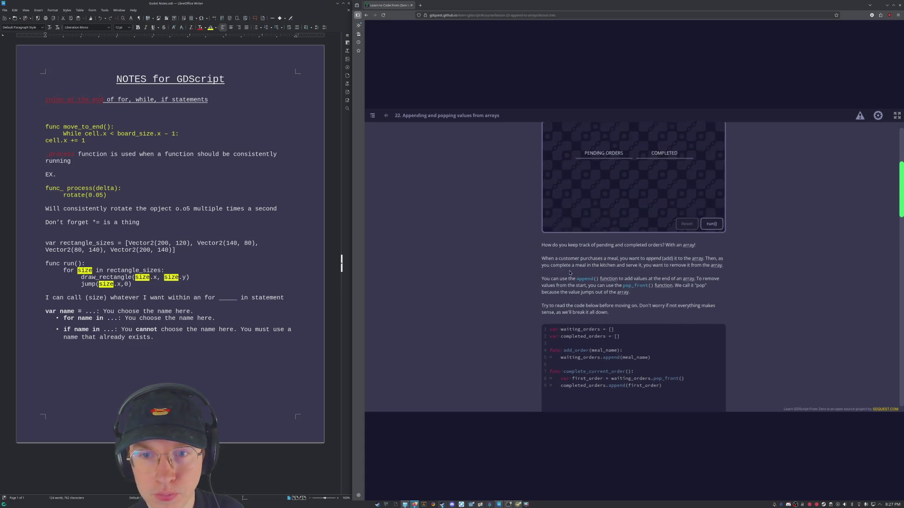
scroll(569, 272, "up", 2)
scroll(569, 272, "down", 4)
scroll(570, 278, "down", 1)
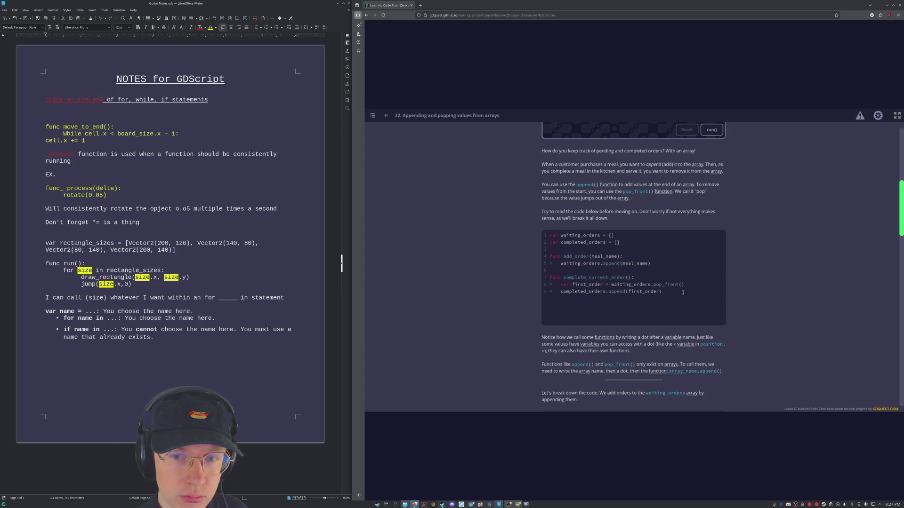
scroll(670, 247, "up", 2)
scroll(662, 215, "up", 3)
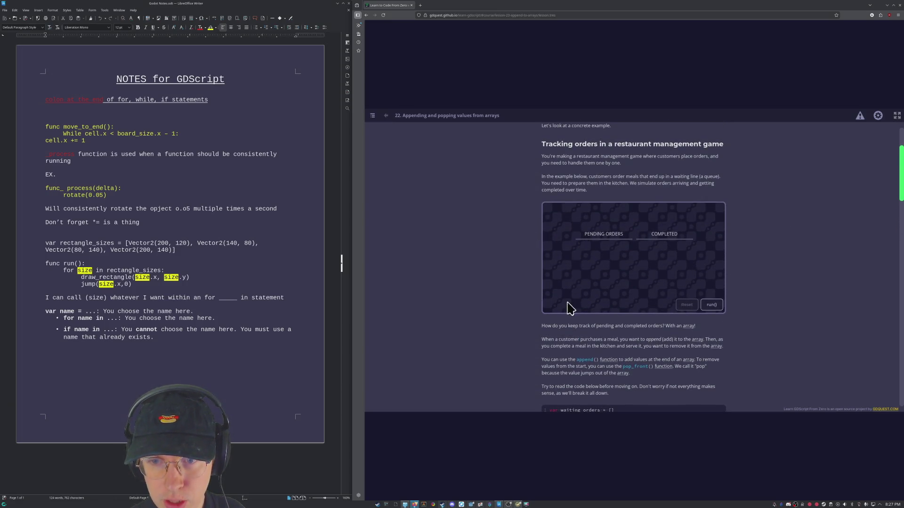
Run the restaurant orders demo so the meals move into the completed list.
left_click(708, 305)
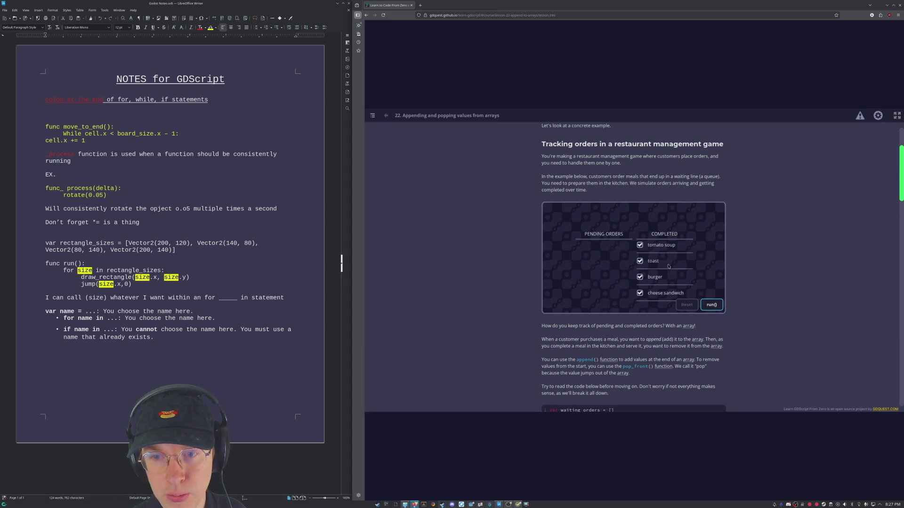
scroll(706, 304, "down", 4)
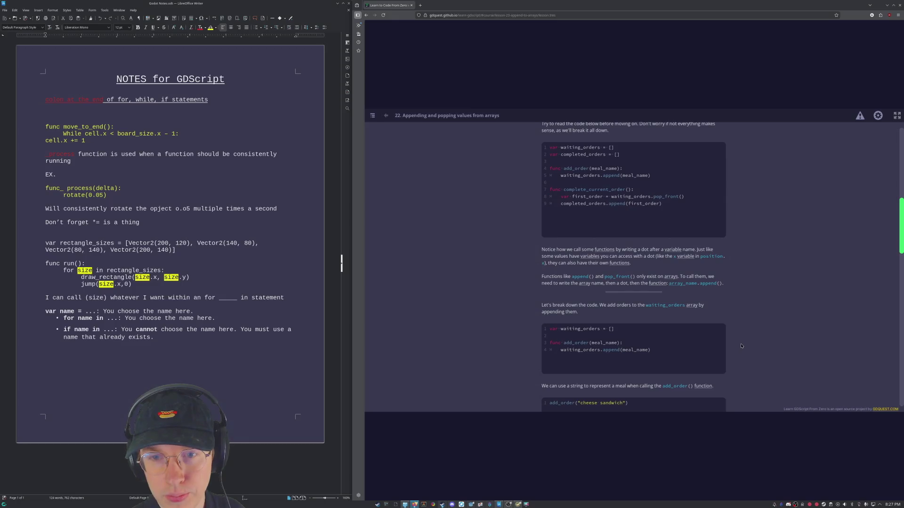
scroll(741, 346, "down", 2)
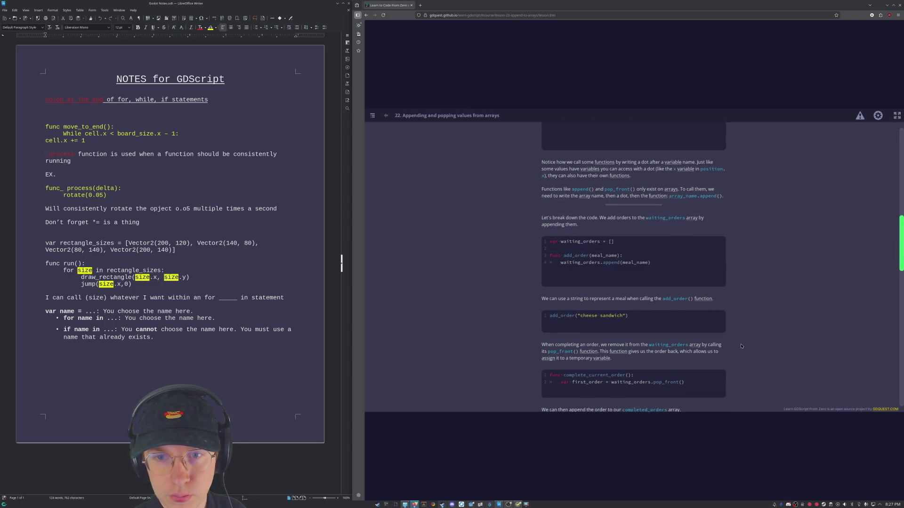
scroll(741, 345, "up", 3)
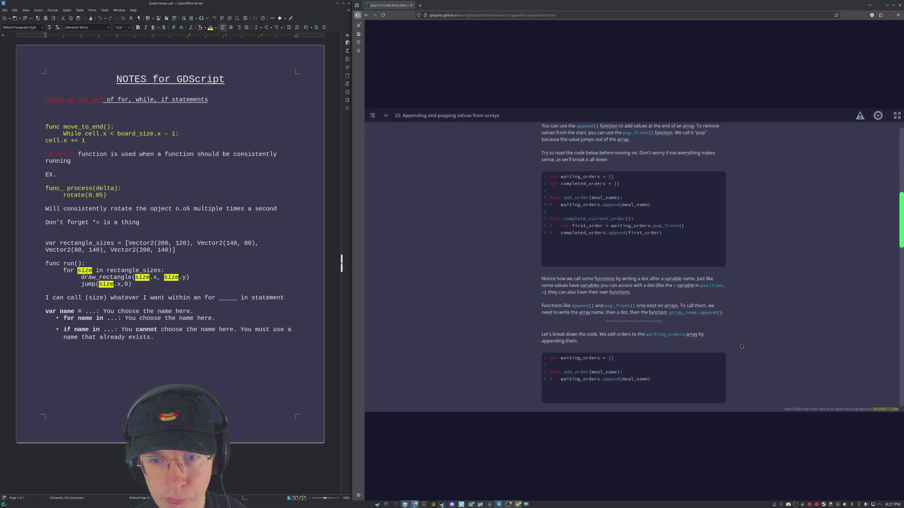
scroll(741, 346, "down", 1)
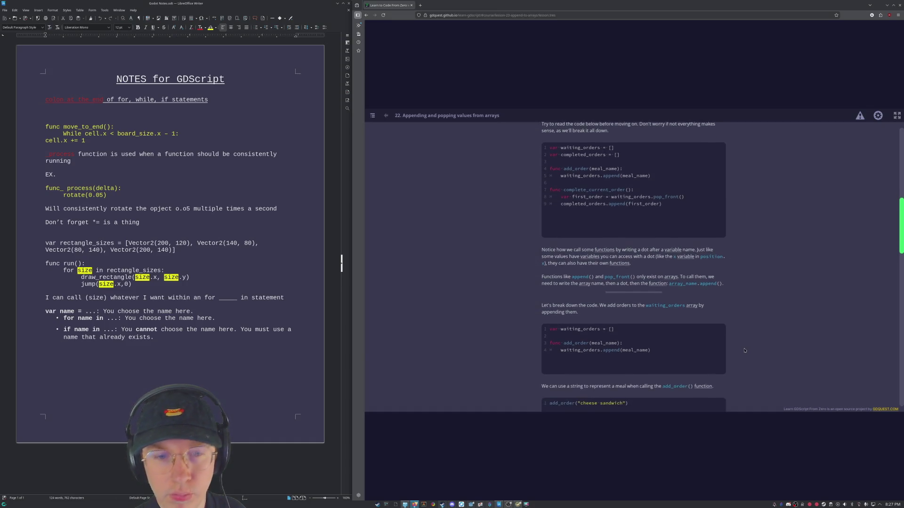
scroll(742, 348, "down", 2)
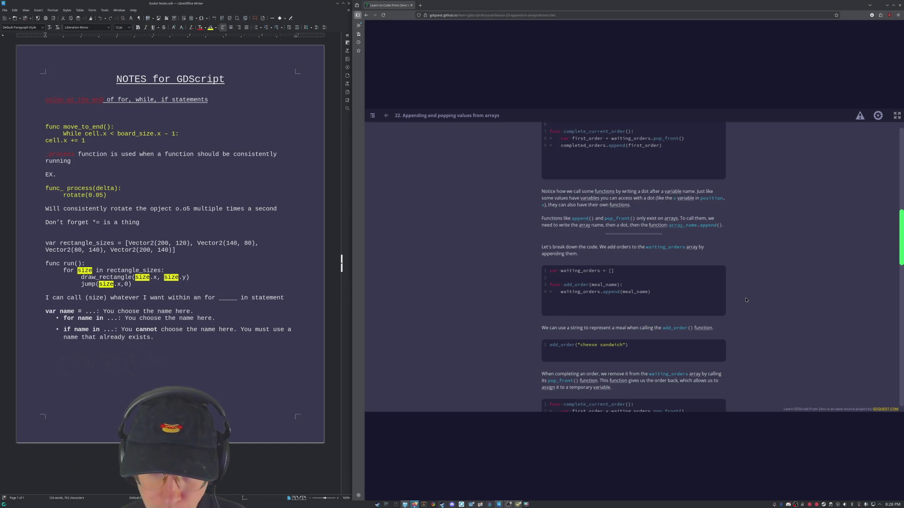
scroll(664, 269, "down", 1)
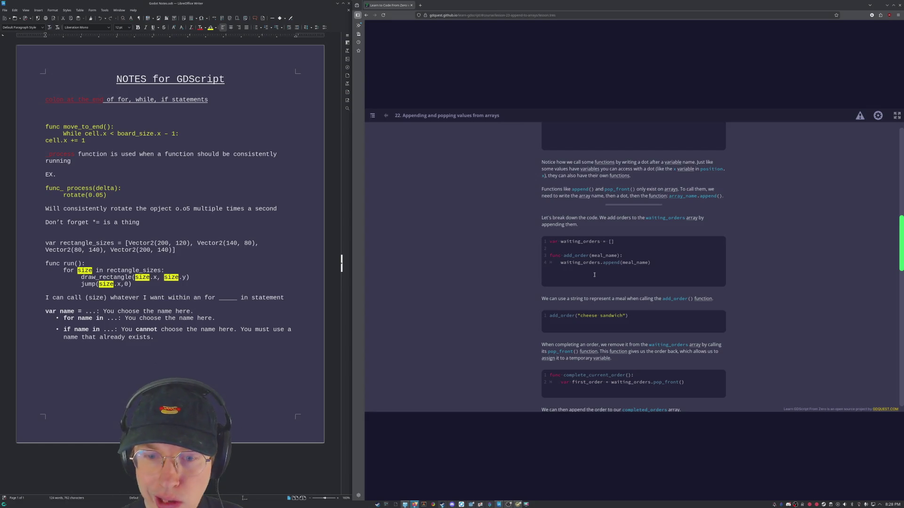
scroll(600, 373, "down", 1)
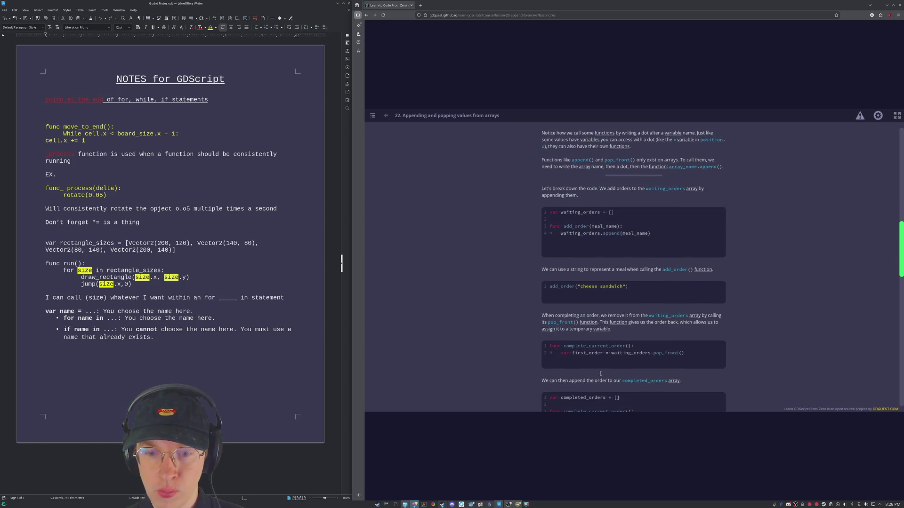
scroll(588, 261, "down", 4)
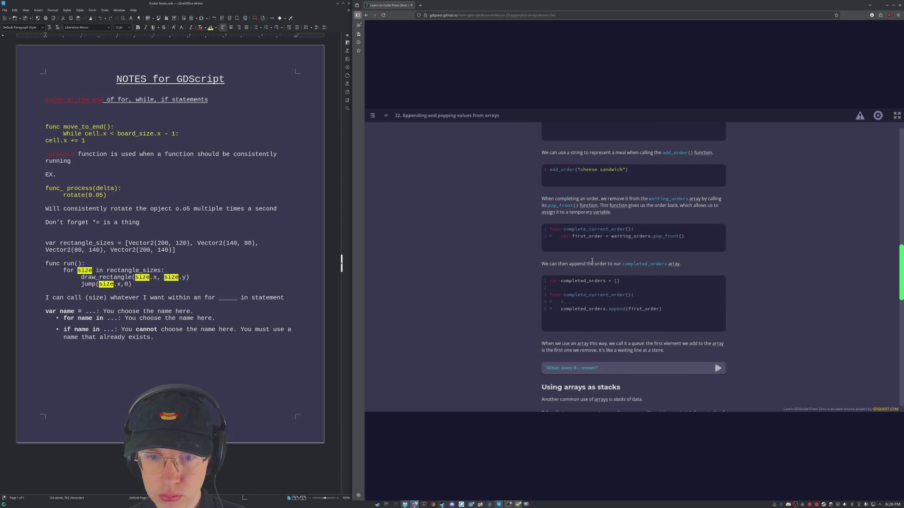
scroll(593, 262, "down", 1)
scroll(600, 265, "down", 6)
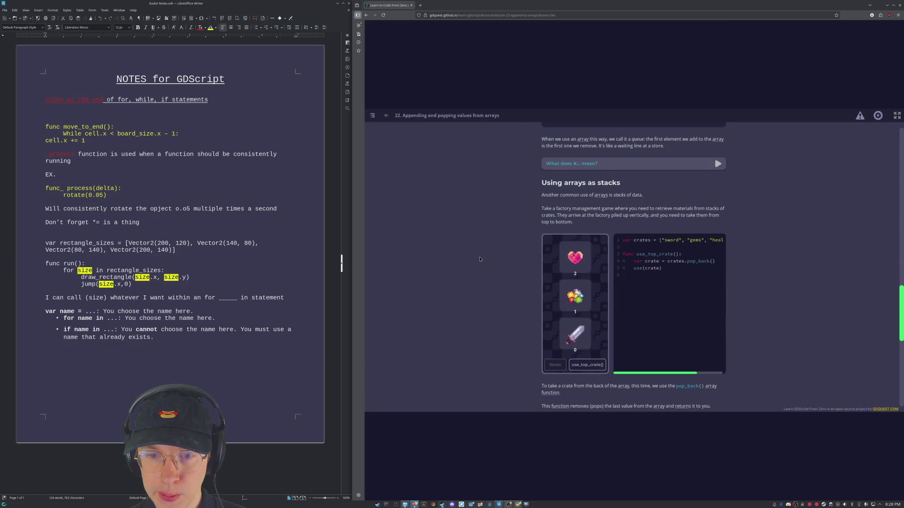
scroll(636, 272, "down", 6)
scroll(556, 289, "up", 6)
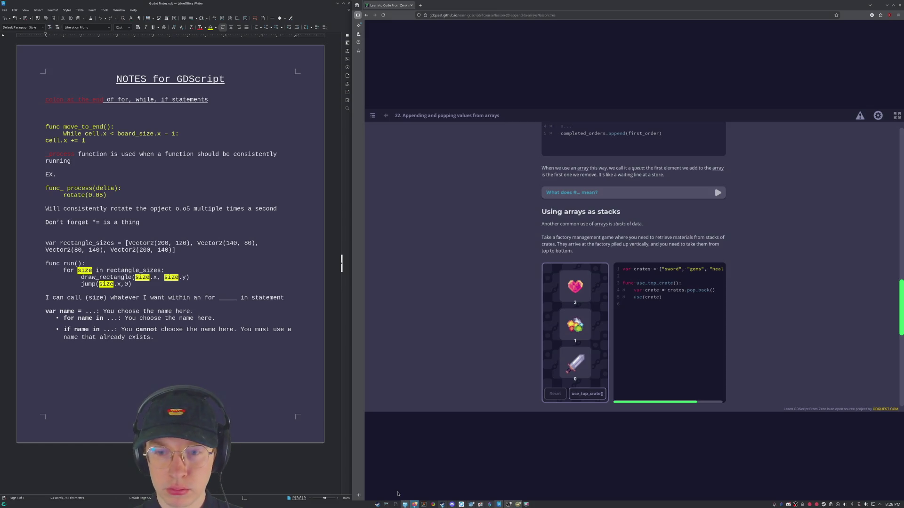
scroll(523, 286, "down", 2)
scroll(524, 286, "down", 1)
scroll(524, 286, "down", 2)
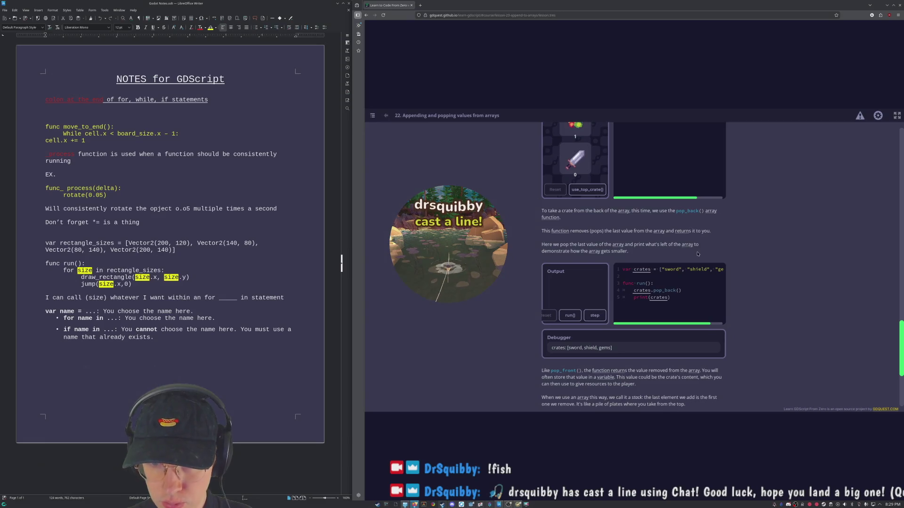
scroll(698, 254, "down", 2)
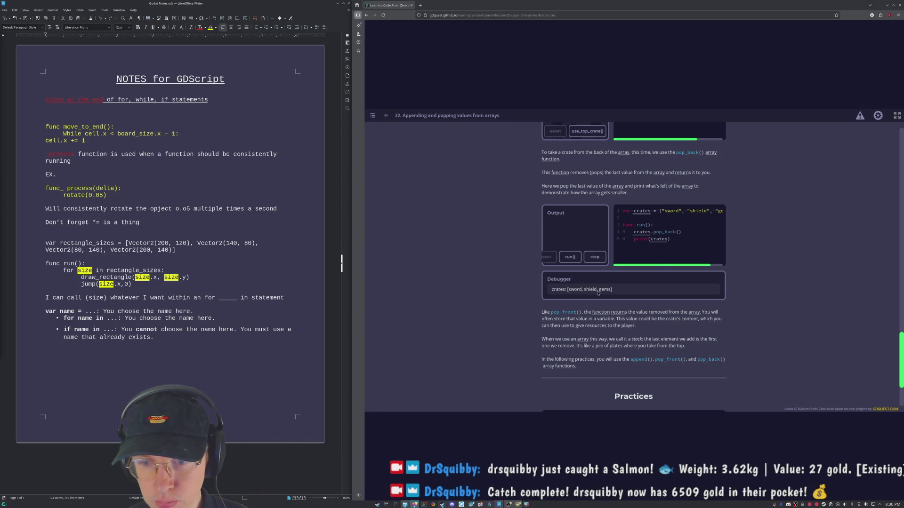
scroll(606, 295, "down", 2)
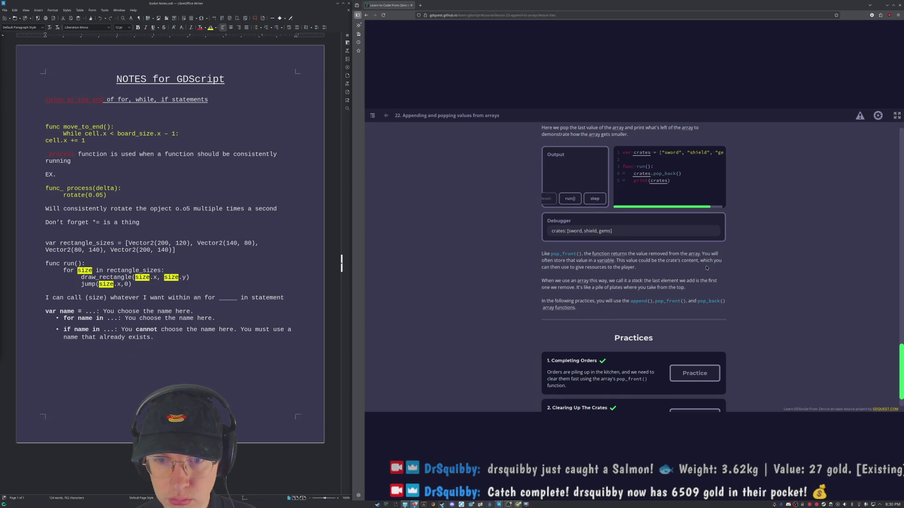
scroll(717, 260, "up", 1)
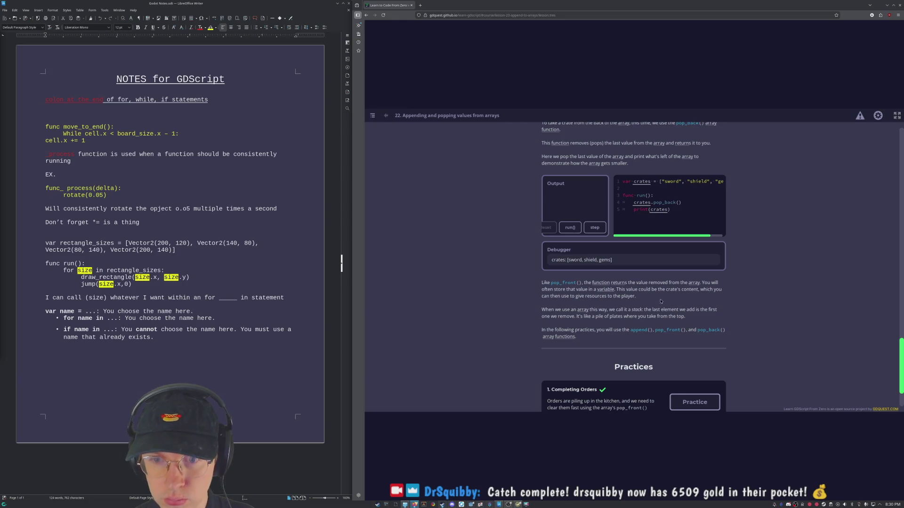
scroll(612, 305, "down", 1)
scroll(612, 305, "down", 1)
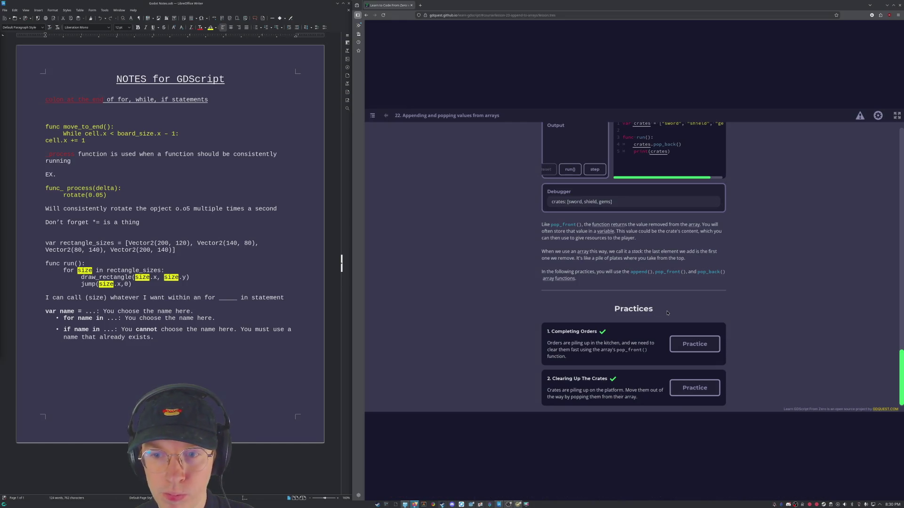
scroll(667, 313, "down", 1)
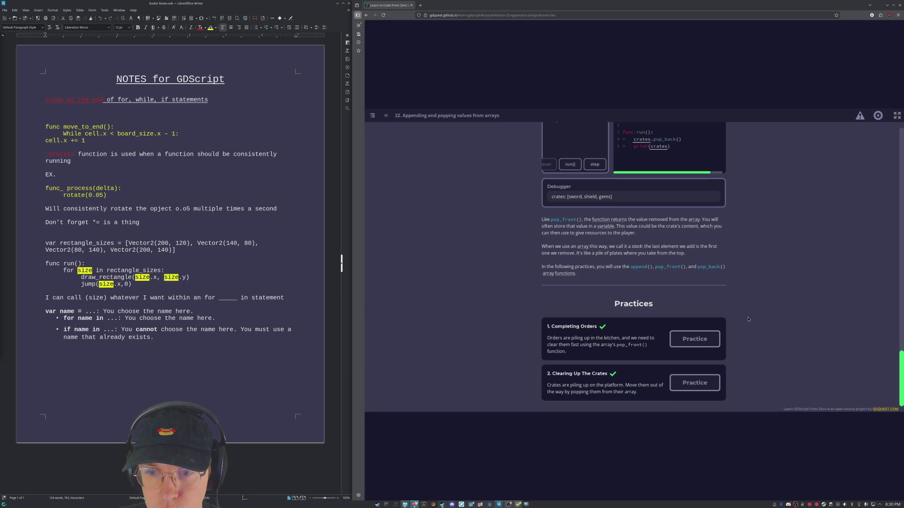
Start the '1. Completing Orders' practice from the lesson's Practices section.
left_click(696, 338)
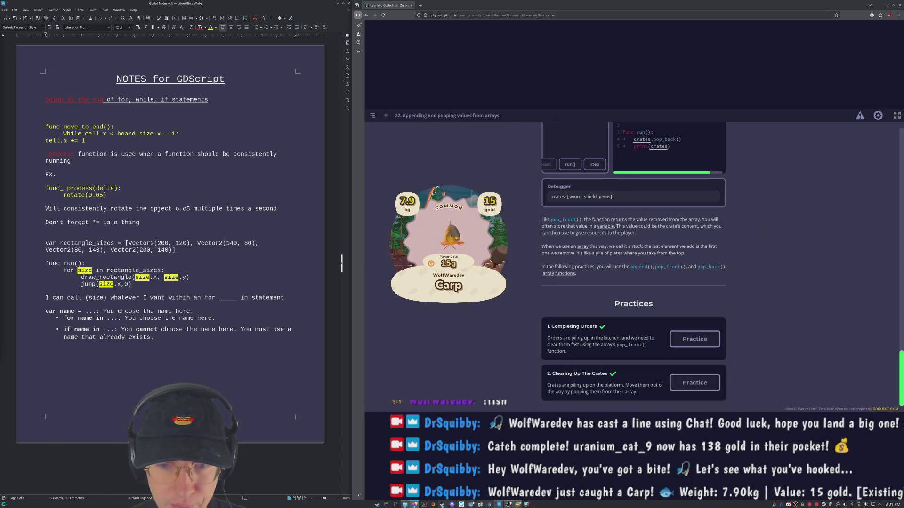
scroll(694, 340, "up", 2)
scroll(695, 345, "down", 2)
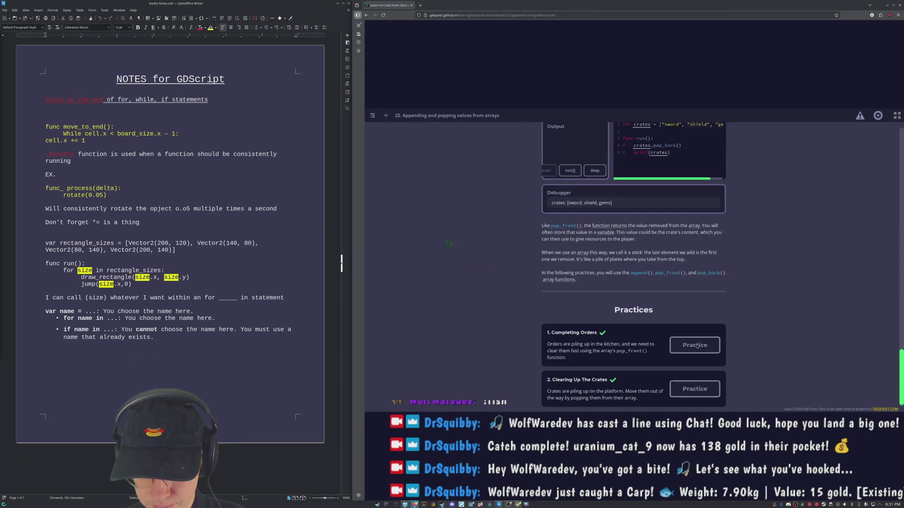
left_click(695, 346)
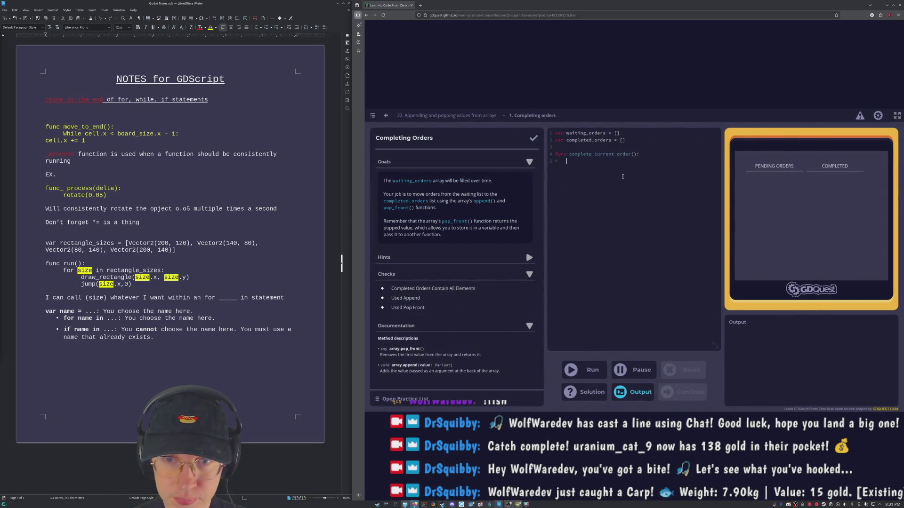
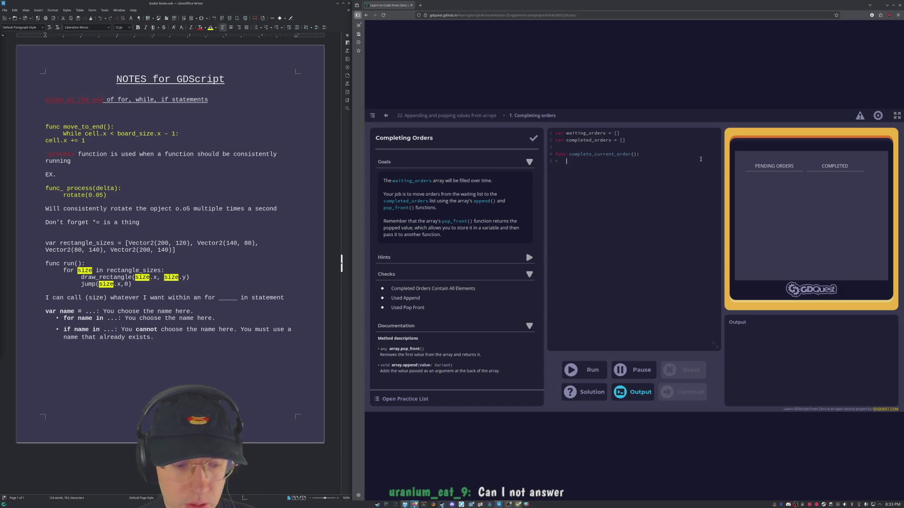
type("waiti")
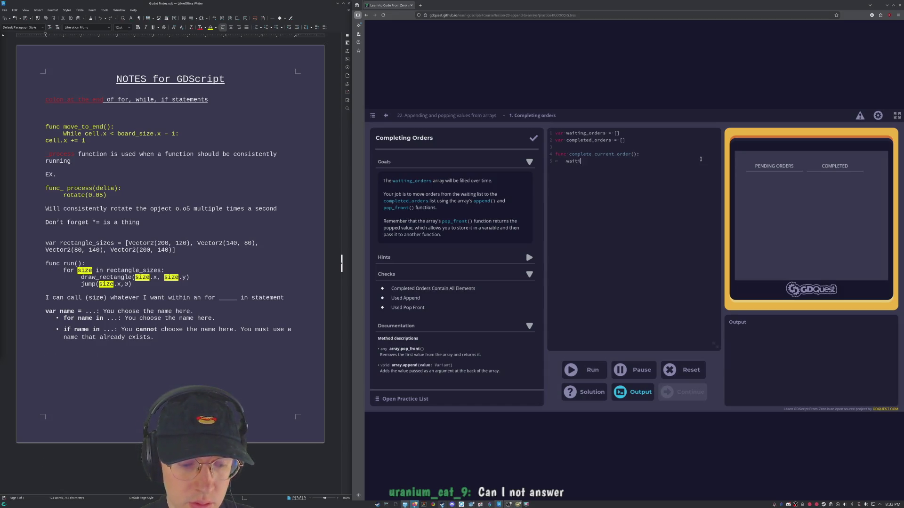
type("ng_orders")
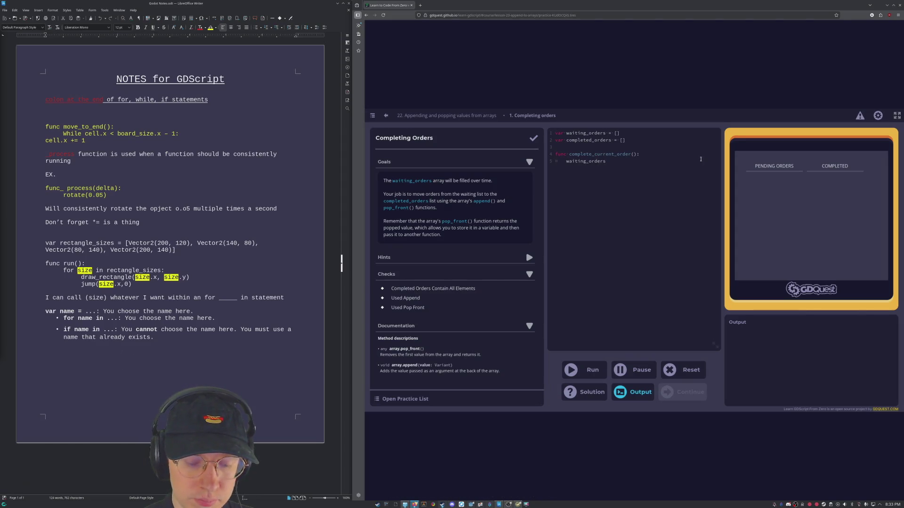
type(".")
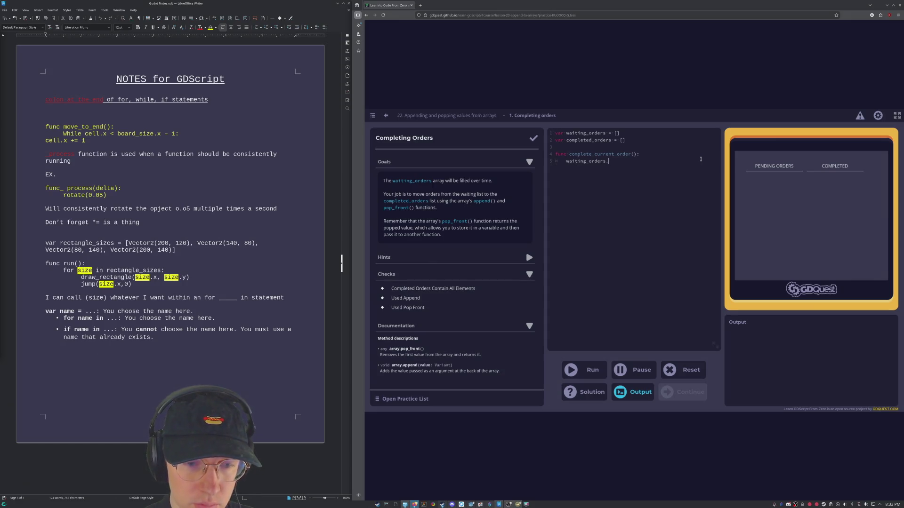
type("pop_front()")
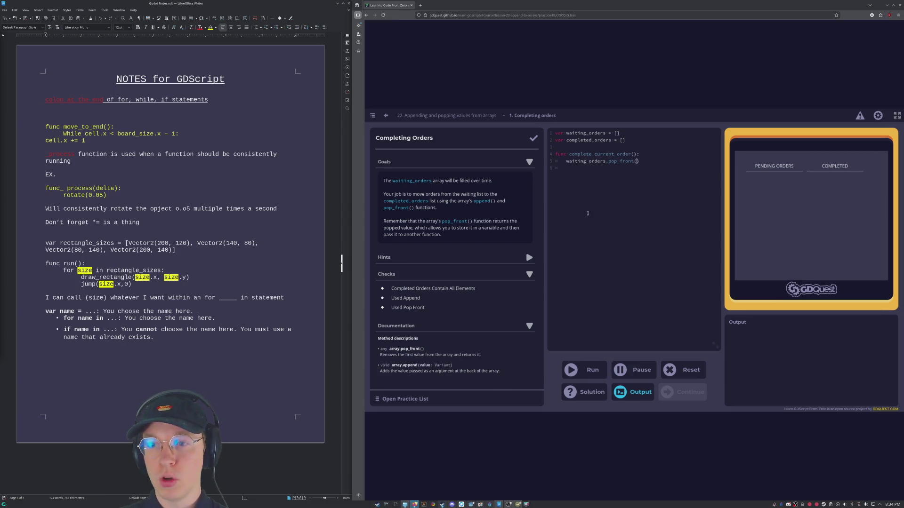
Start a new line below the waiting_orders.pop_front() call in complete_current_order.
left_click(592, 169)
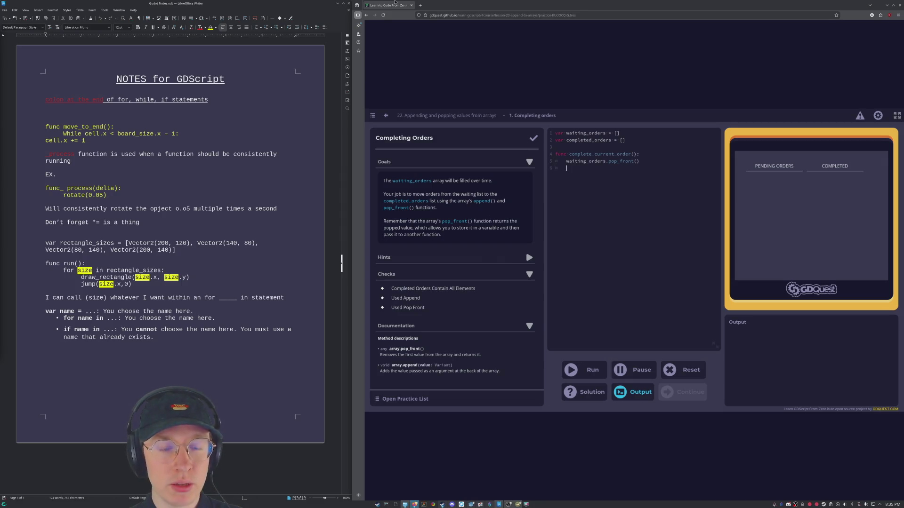
Return to lesson 22 and look over meal_name in the add_order example.
left_click(446, 115)
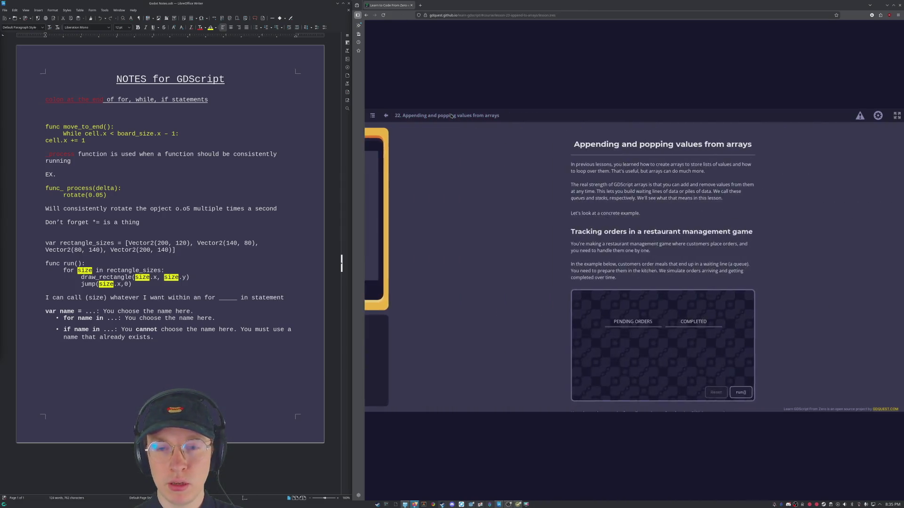
scroll(562, 320, "up", 3)
scroll(562, 320, "up", 3)
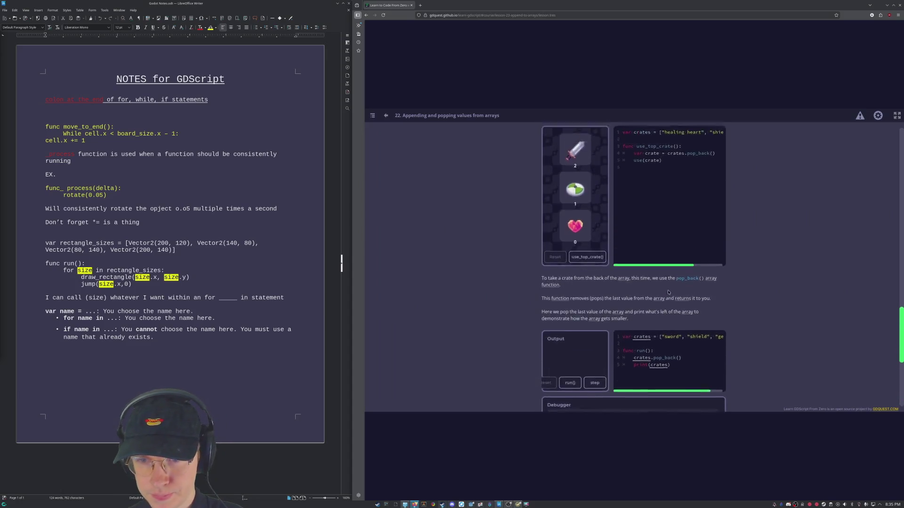
scroll(562, 320, "up", 3)
scroll(889, 214, "up", 3)
scroll(889, 214, "up", 3)
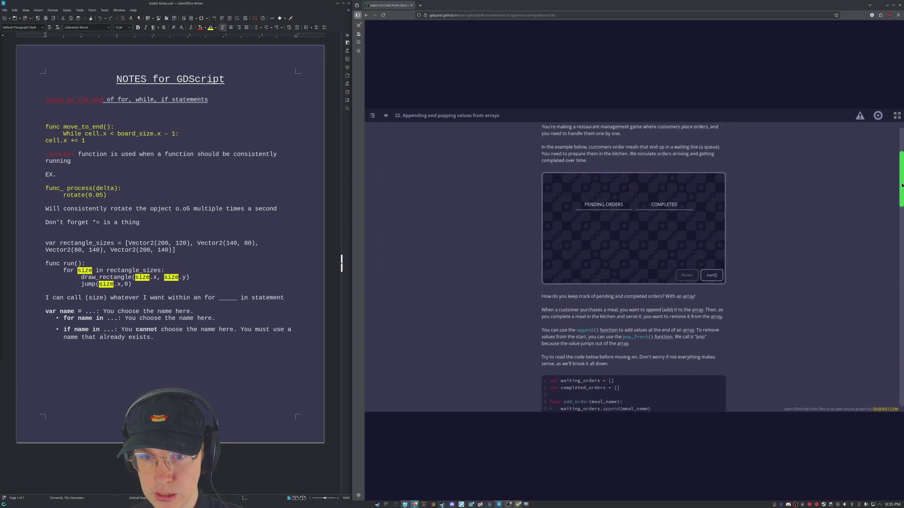
scroll(889, 214, "up", 3)
scroll(888, 214, "up", 2)
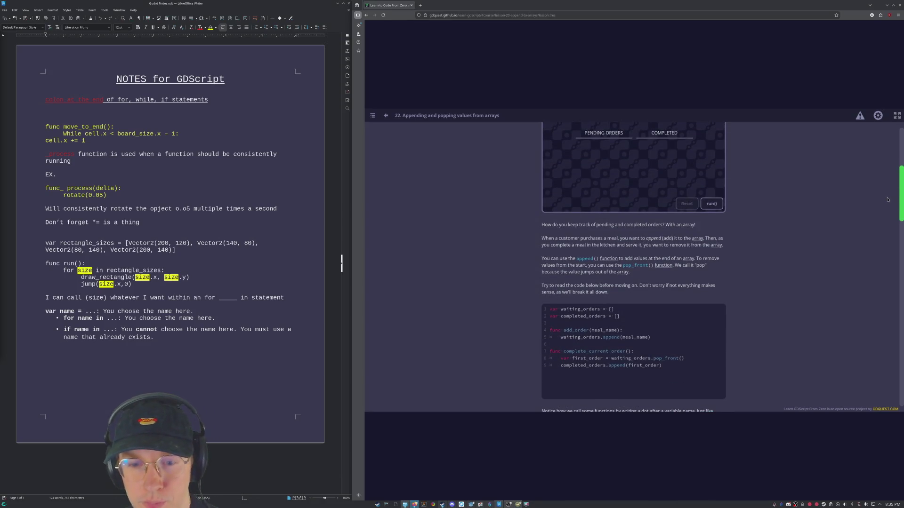
scroll(889, 204, "down", 1)
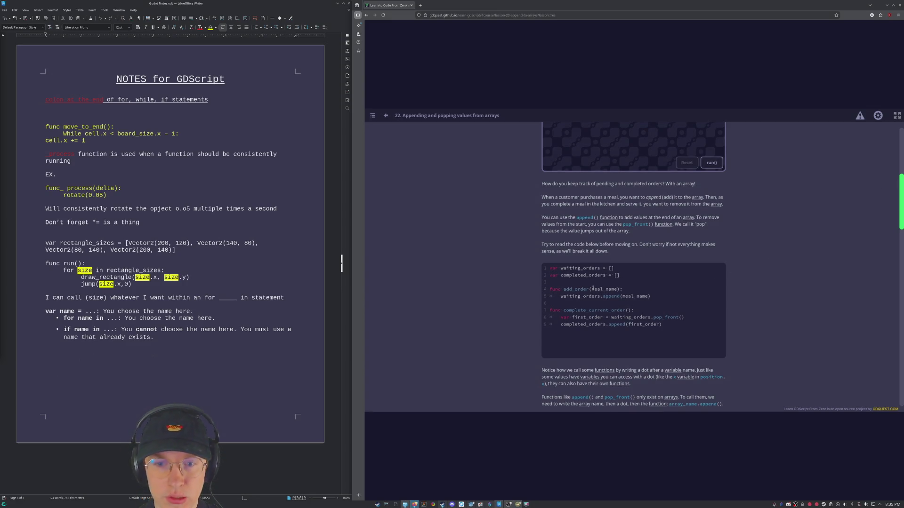
left_click_drag(590, 289, 615, 291)
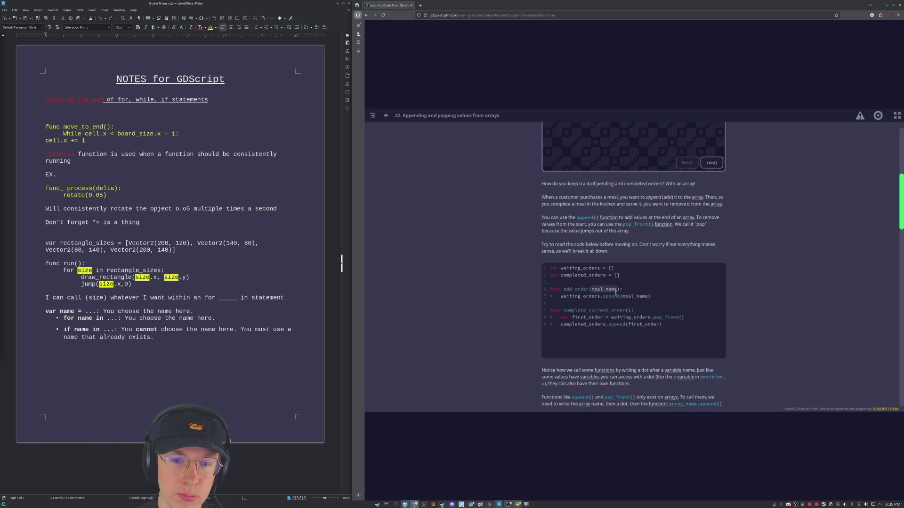
left_click(606, 290)
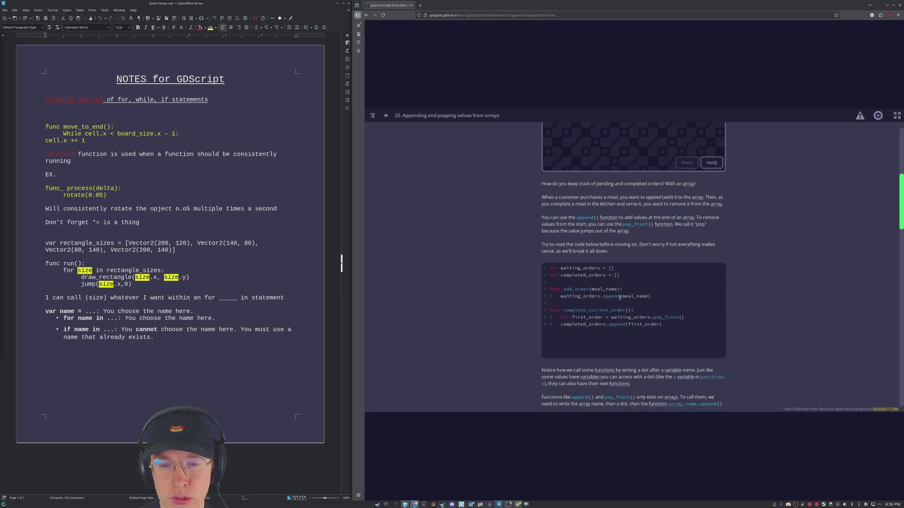
scroll(668, 302, "down", 3)
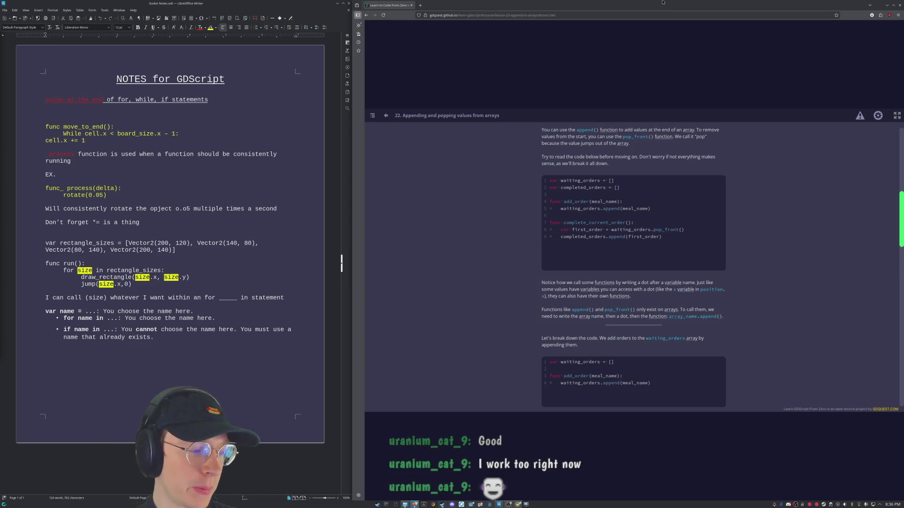
scroll(711, 280, "down", 1)
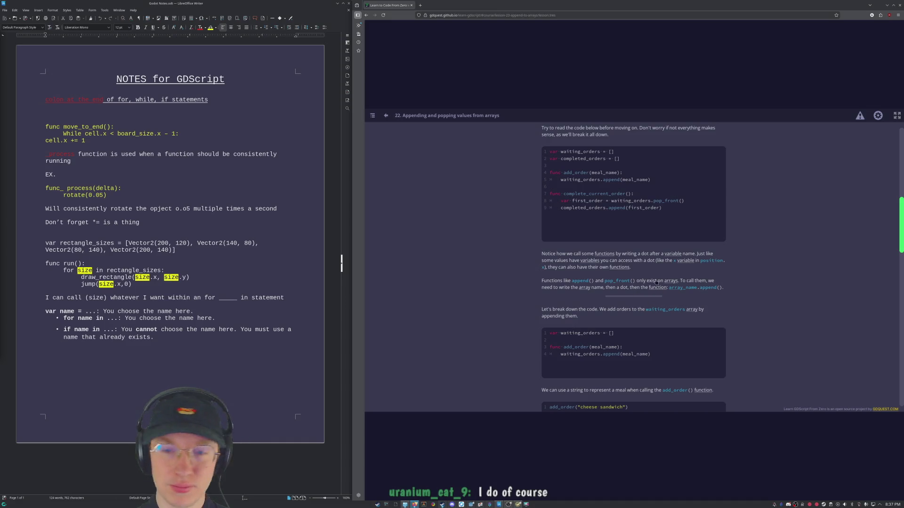
scroll(696, 206, "down", 1)
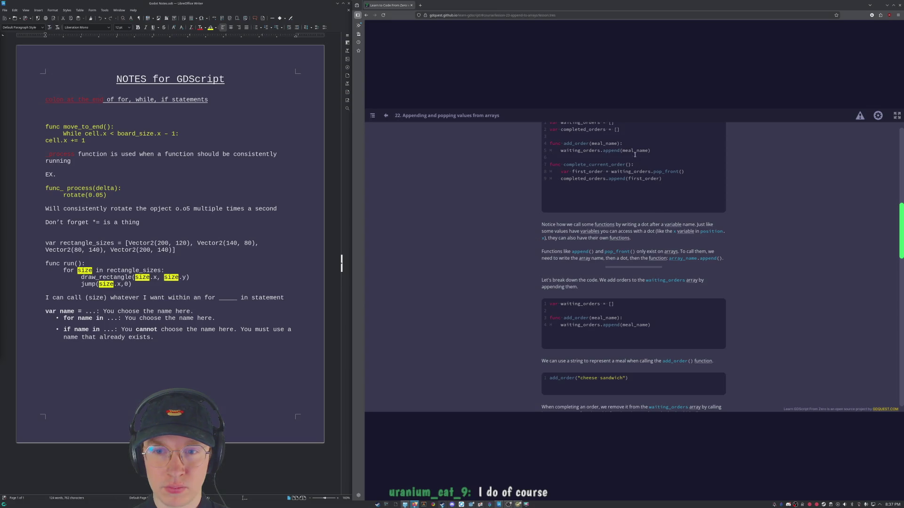
left_click_drag(622, 151, 648, 151)
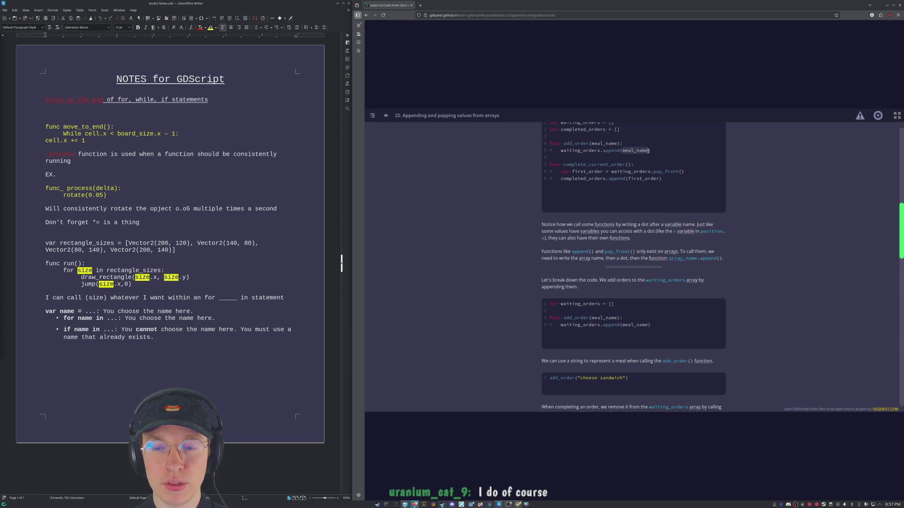
scroll(711, 227, "up", 3)
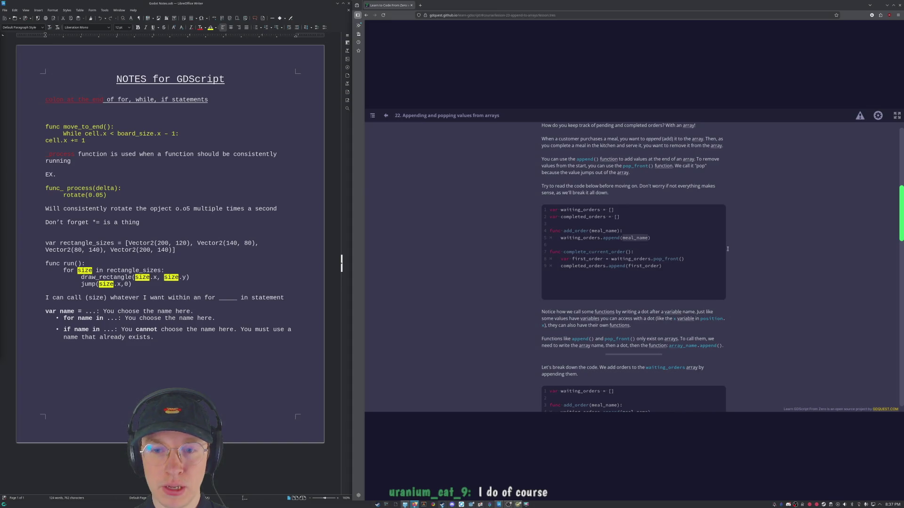
left_click_drag(591, 231, 618, 232)
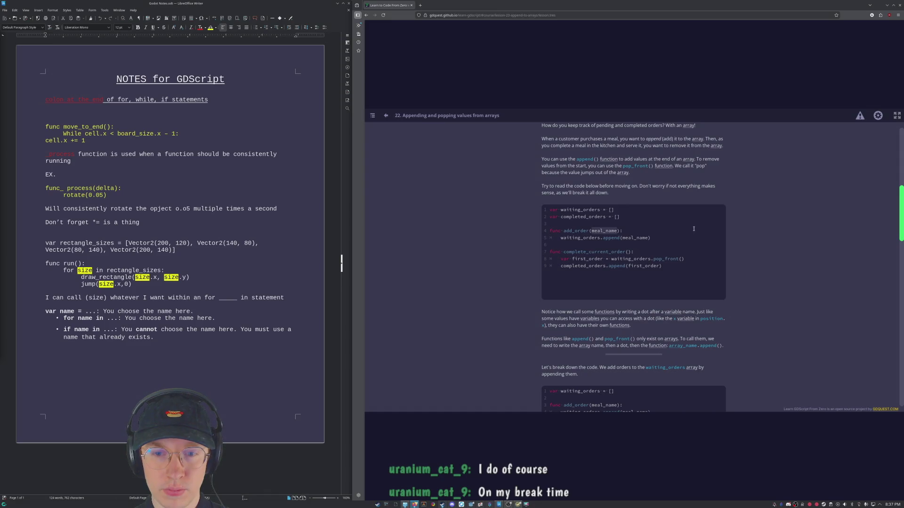
scroll(618, 273, "down", 1)
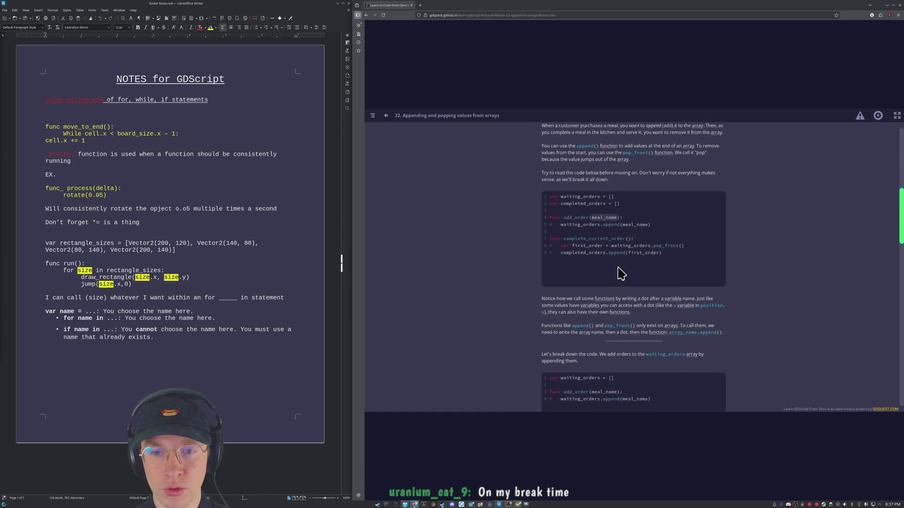
scroll(618, 273, "down", 2)
scroll(663, 315, "down", 2)
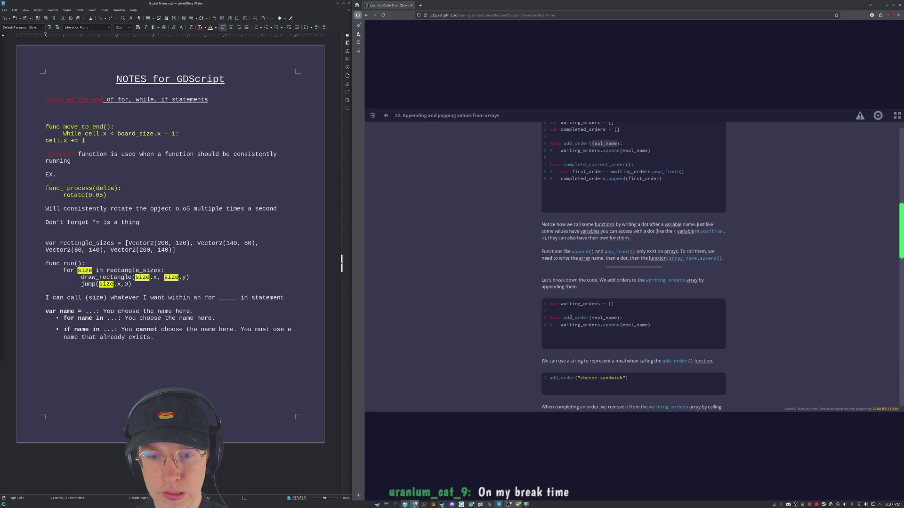
scroll(586, 286, "down", 3)
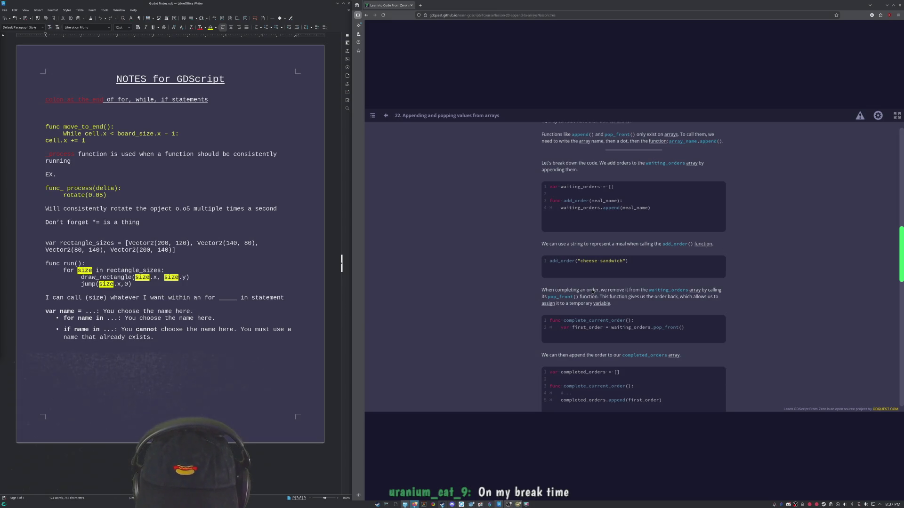
scroll(595, 291, "down", 3)
scroll(601, 293, "down", 2)
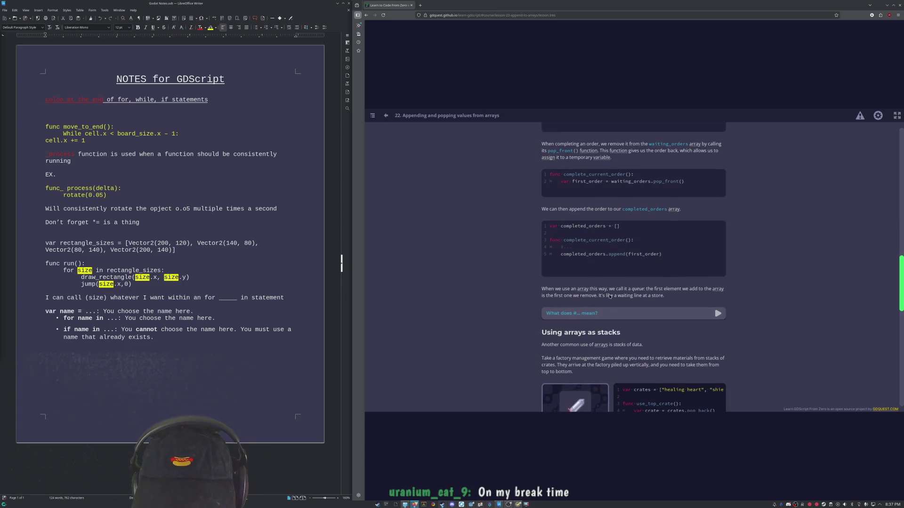
left_click(718, 312)
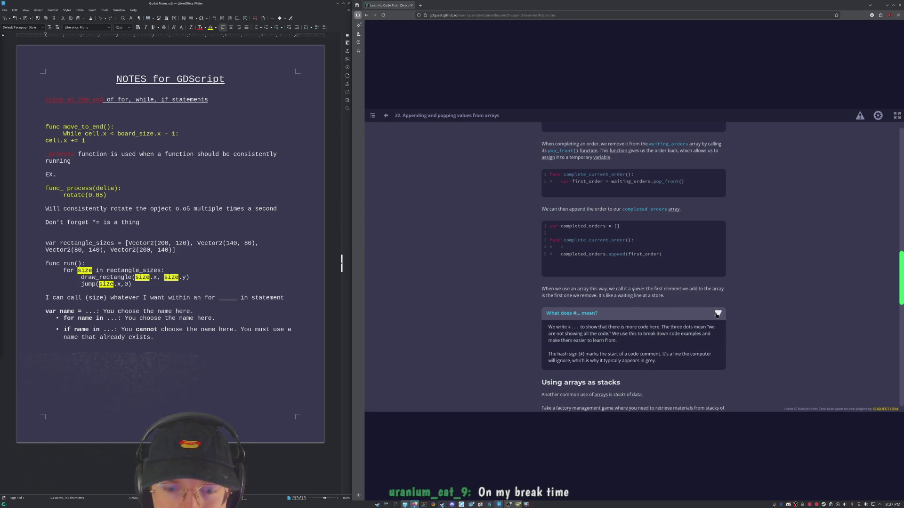
left_click(718, 313)
scroll(716, 321, "down", 2)
scroll(717, 325, "up", 1)
scroll(716, 331, "up", 1)
scroll(716, 330, "up", 2)
scroll(636, 325, "up", 4)
scroll(550, 322, "up", 2)
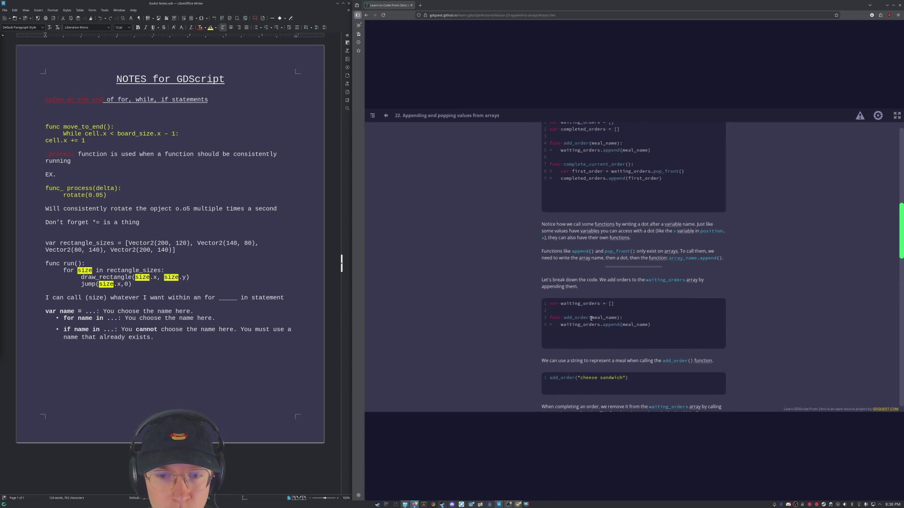
left_click_drag(605, 318, 619, 318)
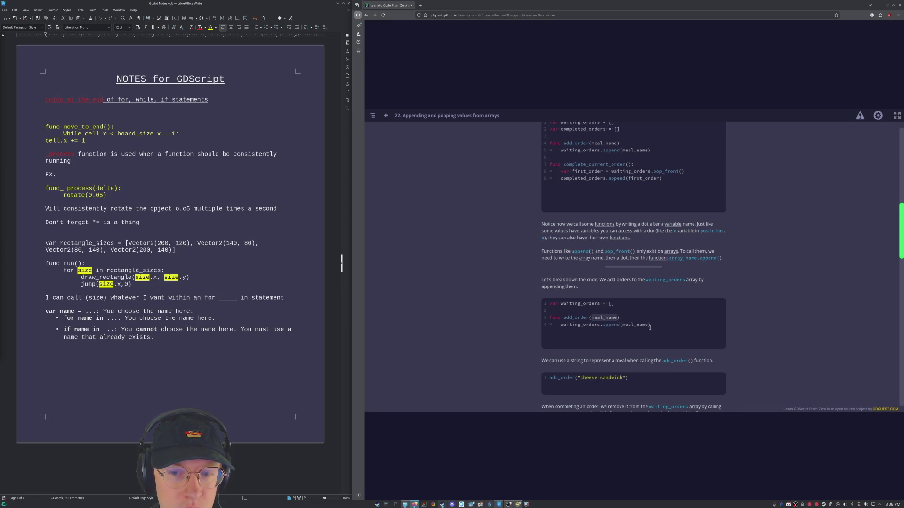
left_click(636, 338)
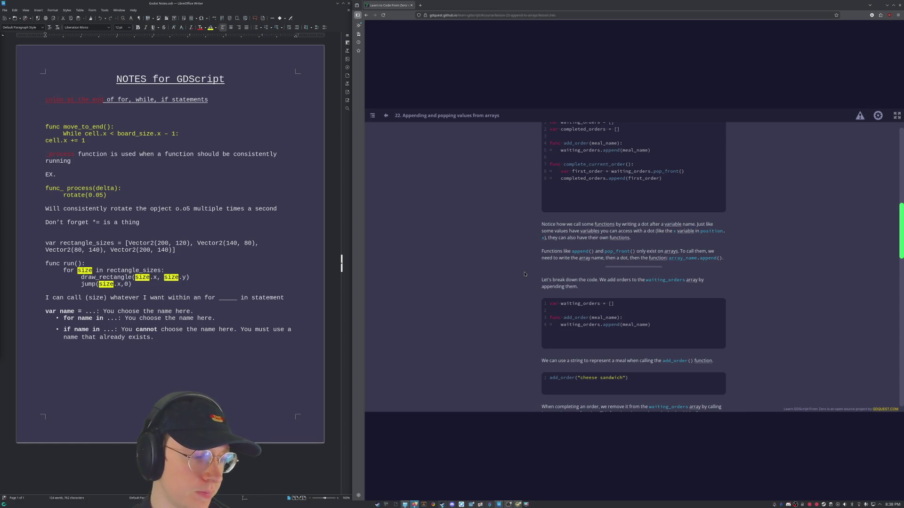
left_click_drag(650, 325, 540, 299)
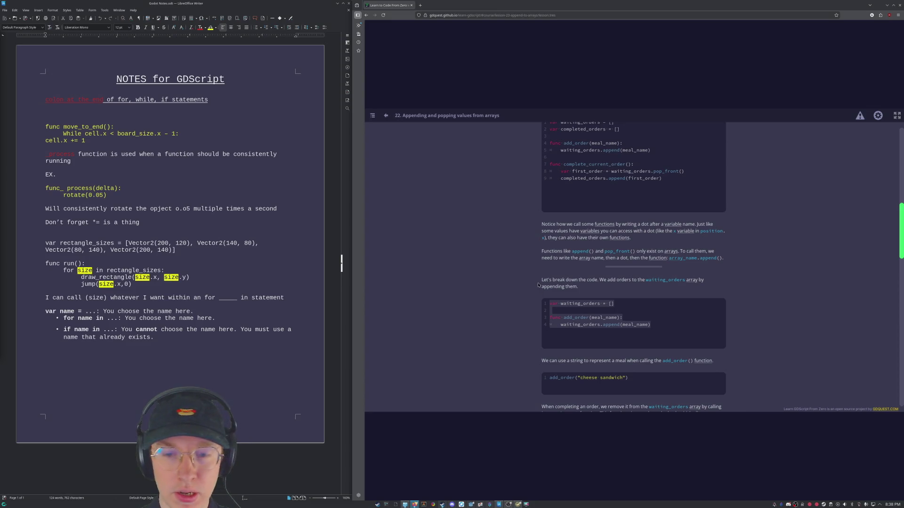
left_click(659, 320)
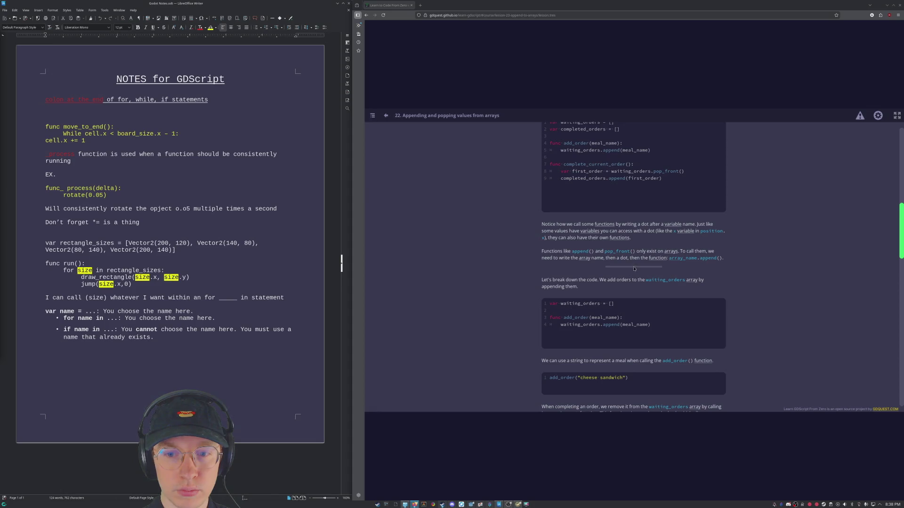
left_click_drag(655, 326, 540, 308)
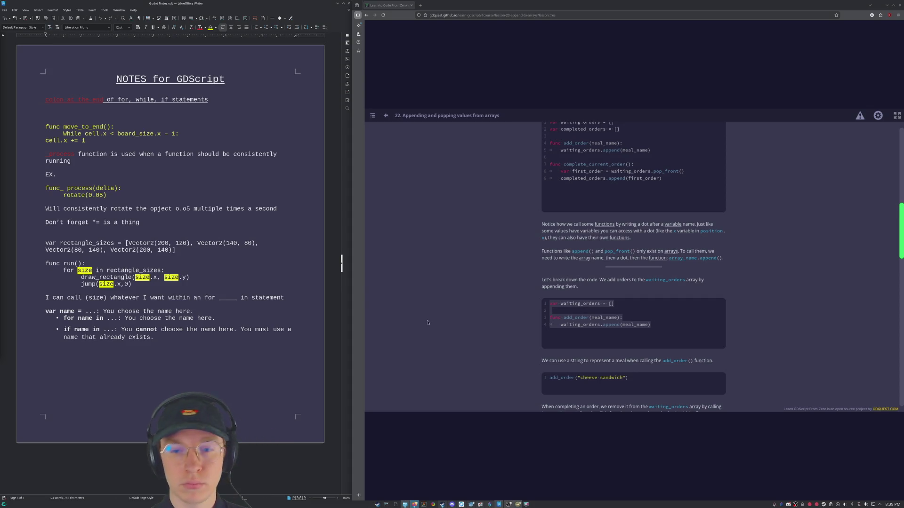
left_click(576, 323)
left_click_drag(561, 324, 651, 325)
left_click(658, 329)
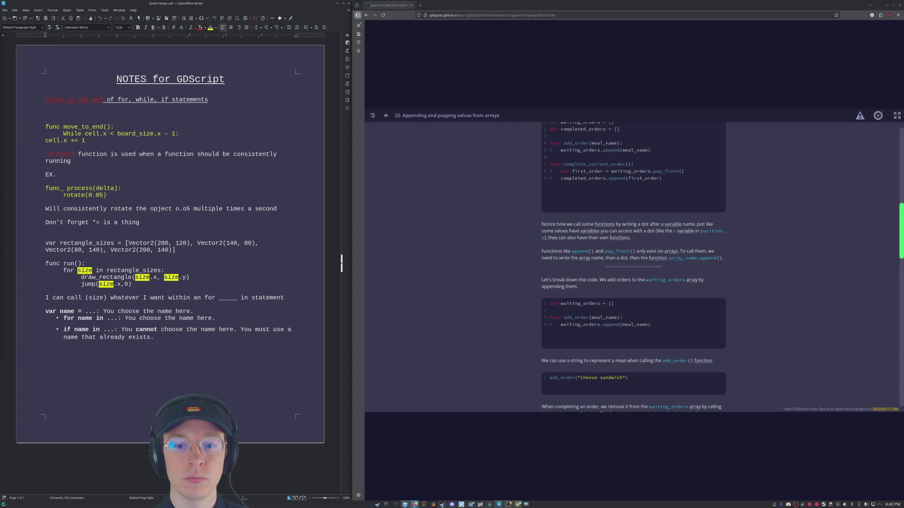
scroll(576, 242, "down", 3)
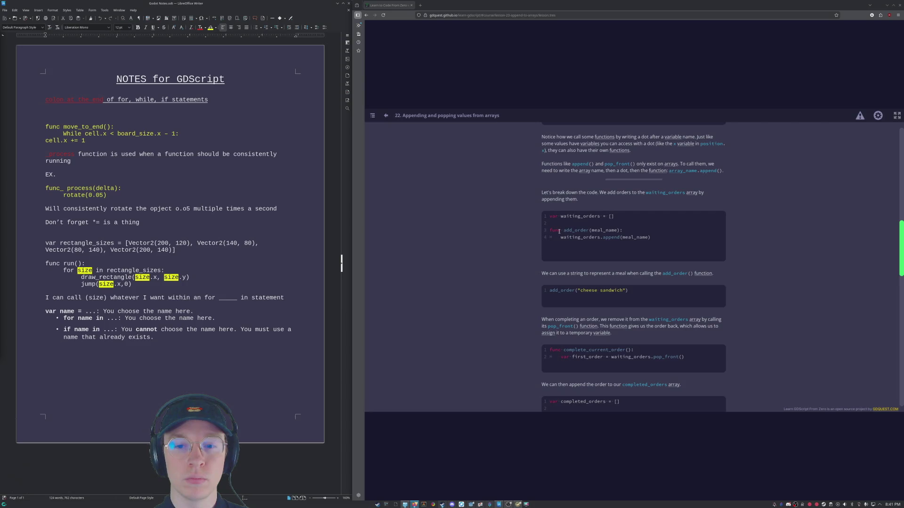
scroll(571, 233, "down", 1)
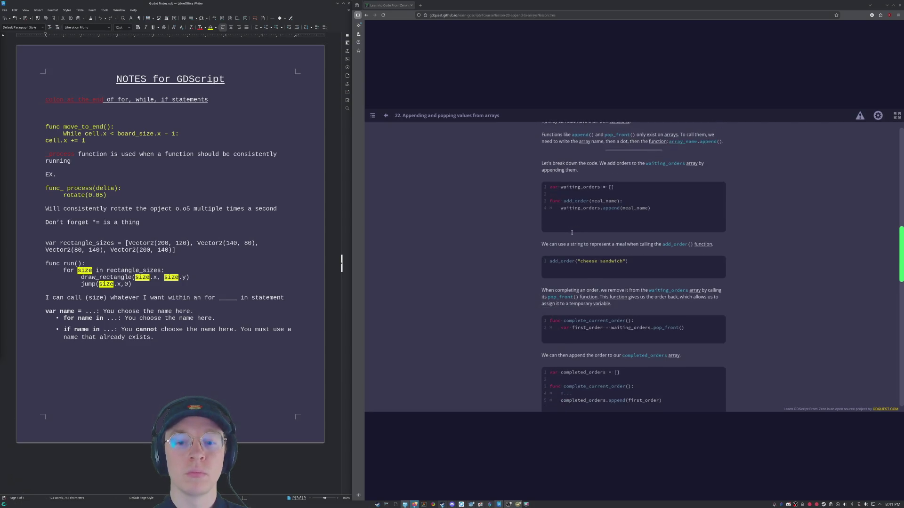
scroll(572, 234, "down", 2)
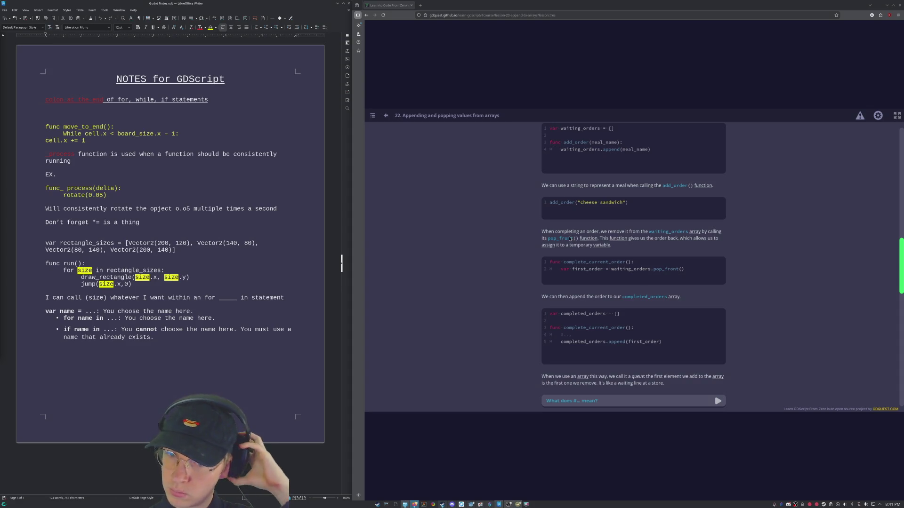
scroll(574, 237, "up", 4)
scroll(570, 238, "down", 5)
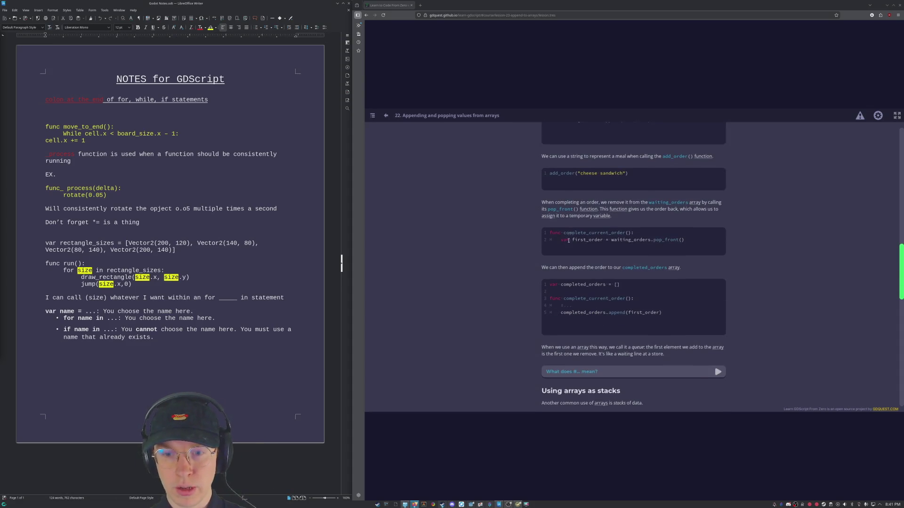
scroll(574, 238, "up", 1)
scroll(575, 238, "up", 3)
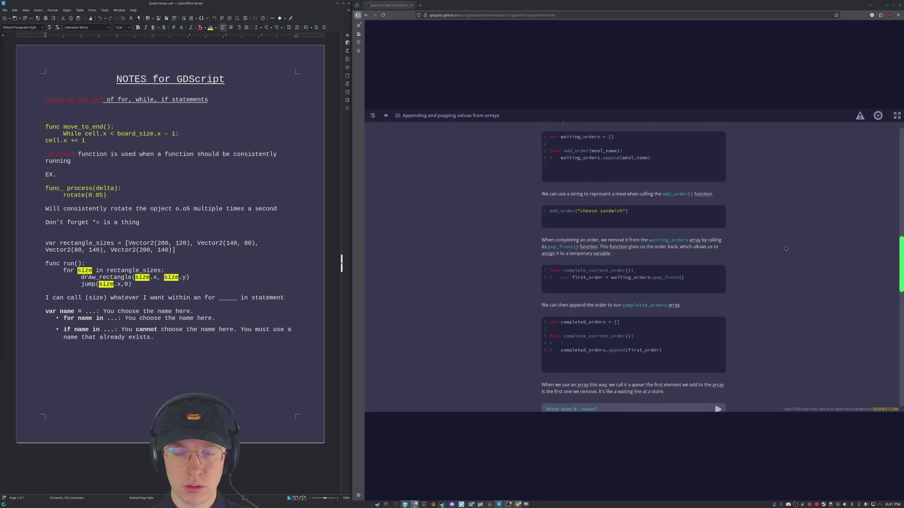
scroll(593, 240, "up", 4)
scroll(615, 244, "up", 3)
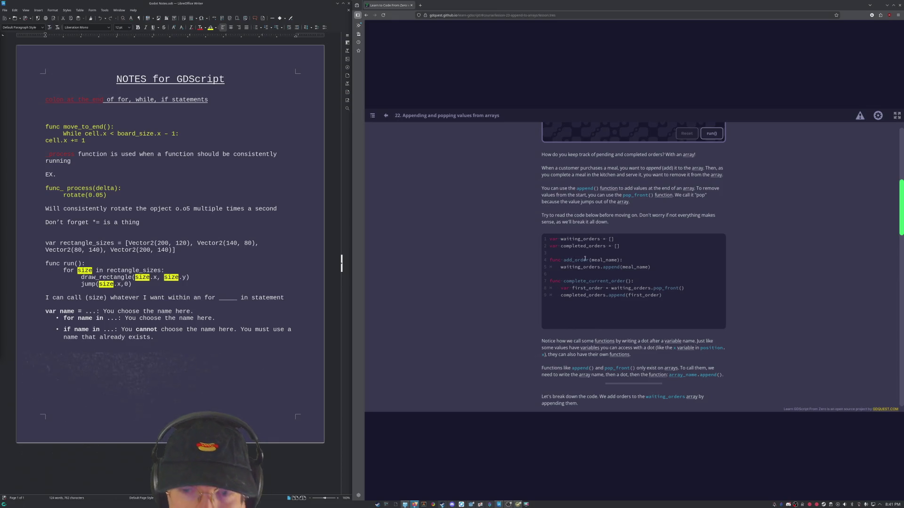
double_click(591, 261)
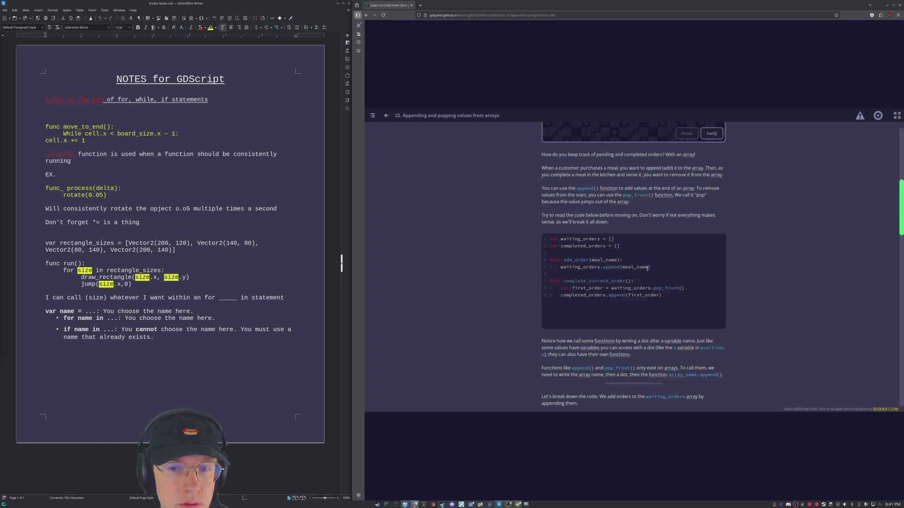
left_click_drag(650, 267, 622, 267)
left_click(607, 275)
left_click_drag(559, 268, 621, 269)
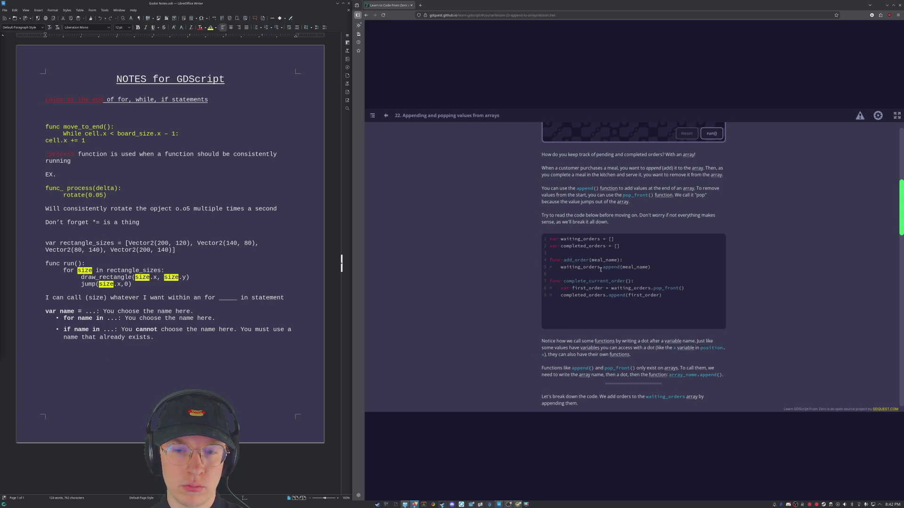
scroll(635, 210, "down", 2)
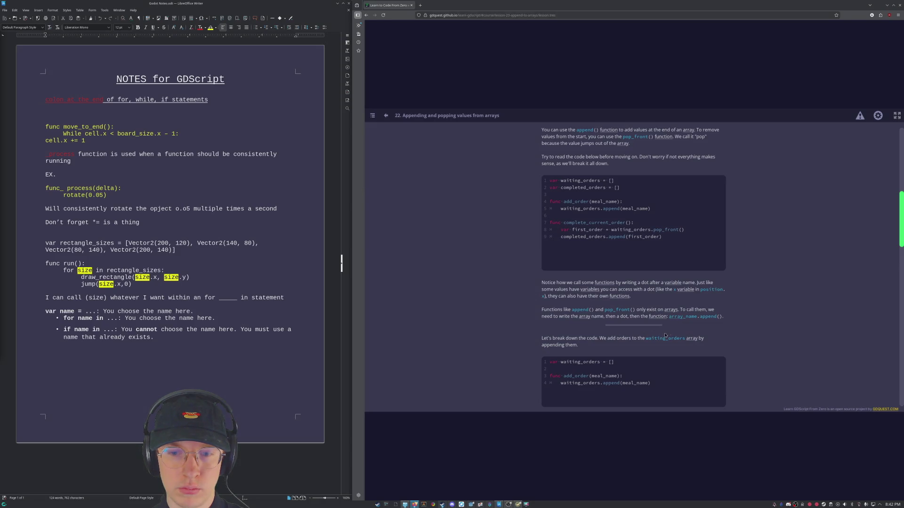
scroll(638, 243, "up", 1)
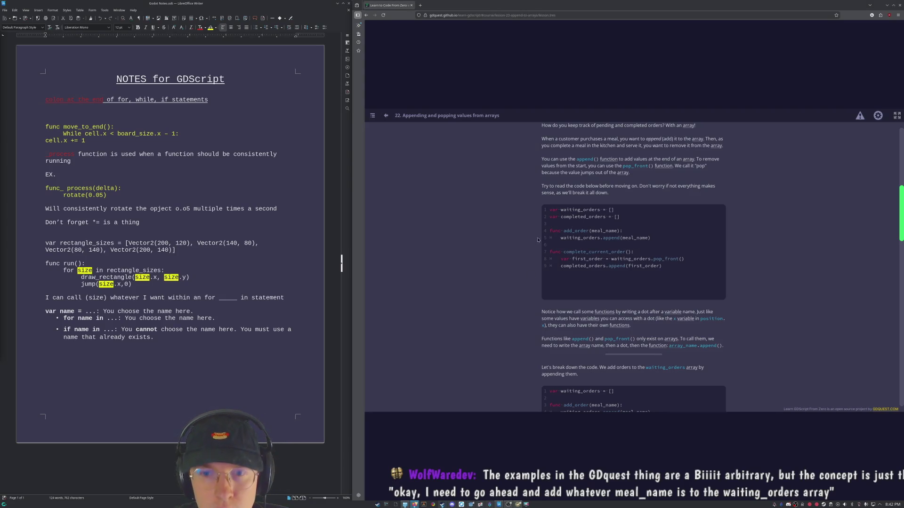
left_click_drag(622, 238, 649, 239)
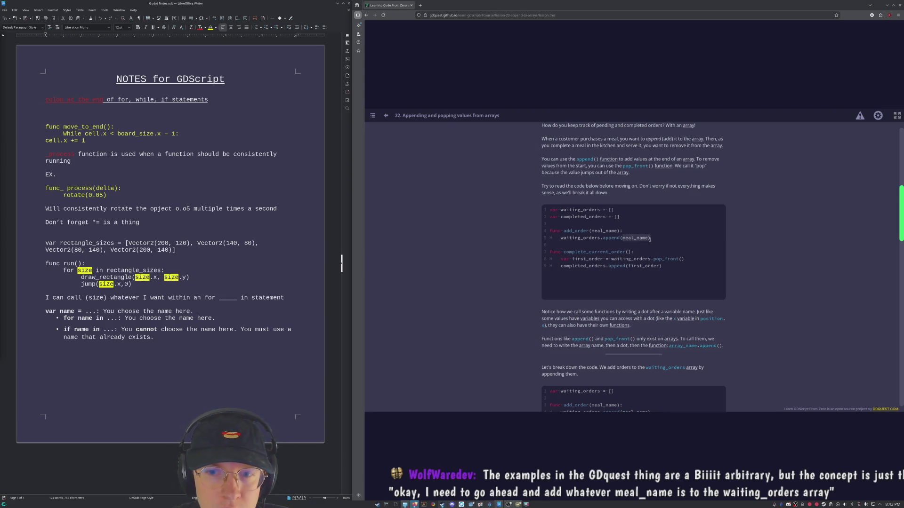
left_click(622, 238)
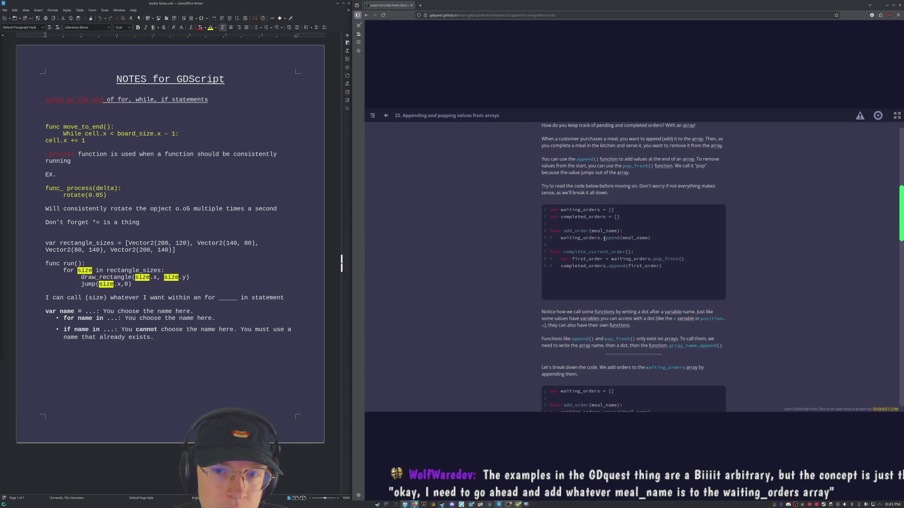
double_click(620, 239)
left_click_drag(550, 238, 601, 238)
left_click(601, 238)
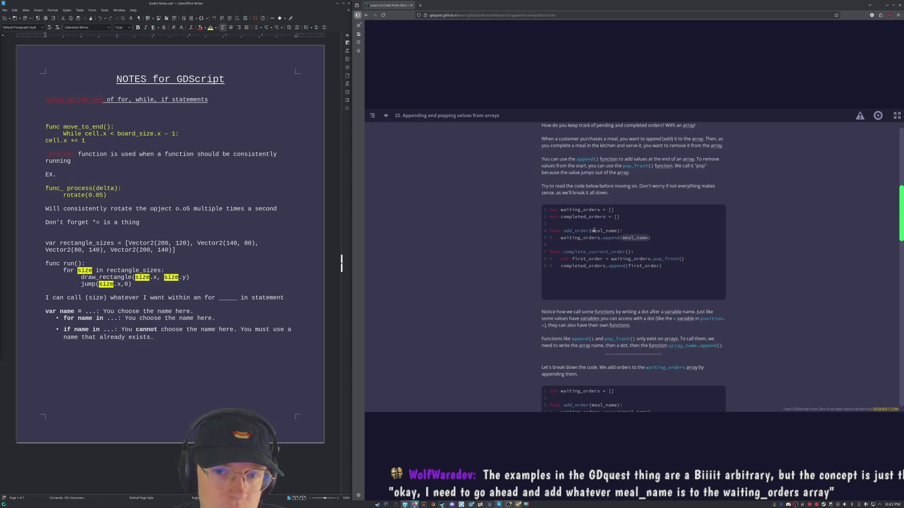
left_click_drag(592, 230, 619, 231)
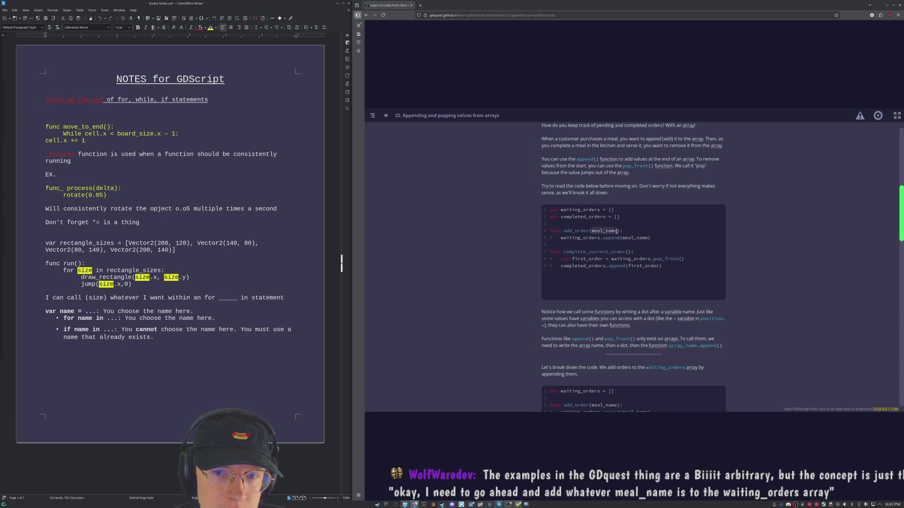
left_click(656, 259)
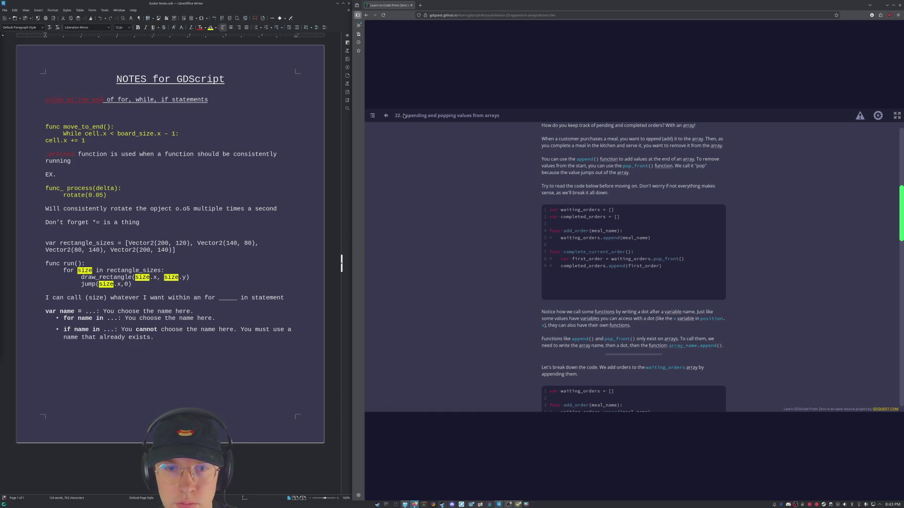
scroll(542, 249, "down", 3)
scroll(523, 251, "down", 3)
scroll(507, 254, "down", 3)
scroll(506, 254, "down", 3)
scroll(565, 283, "down", 3)
scroll(636, 318, "down", 2)
left_click(698, 344)
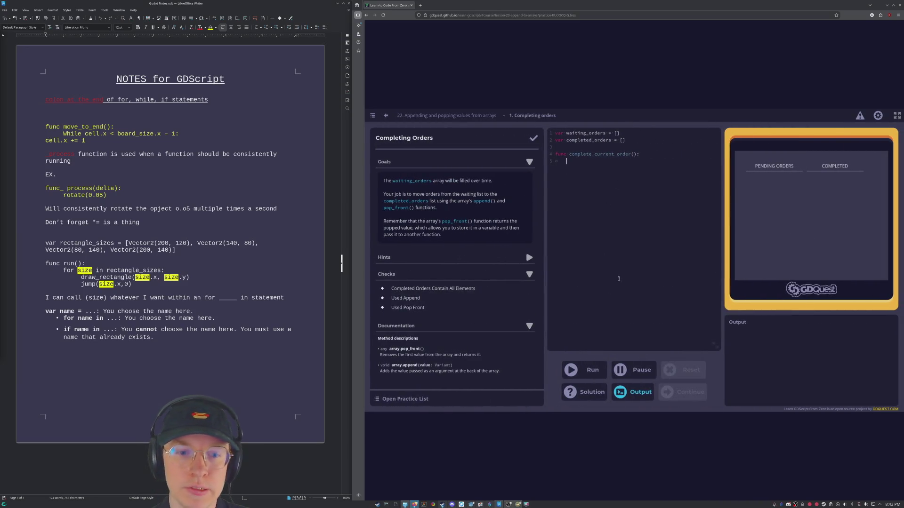
left_click(576, 161)
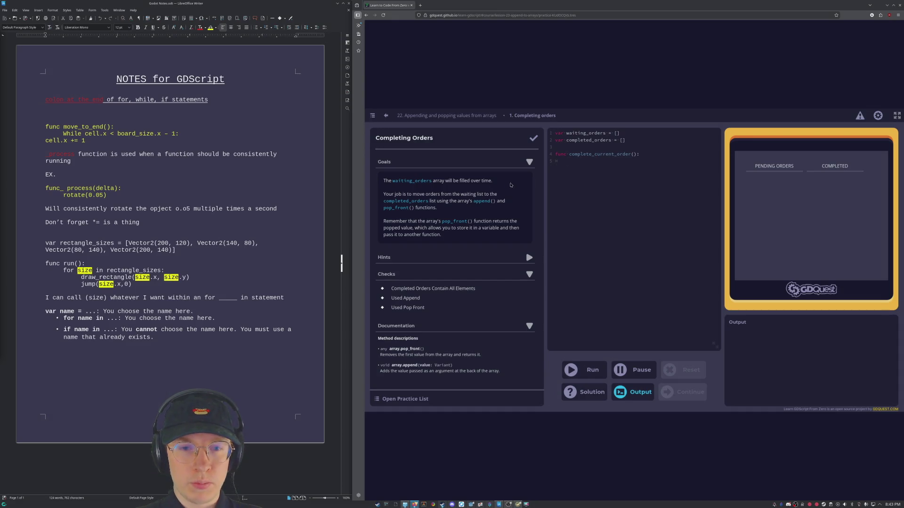
left_click(633, 154)
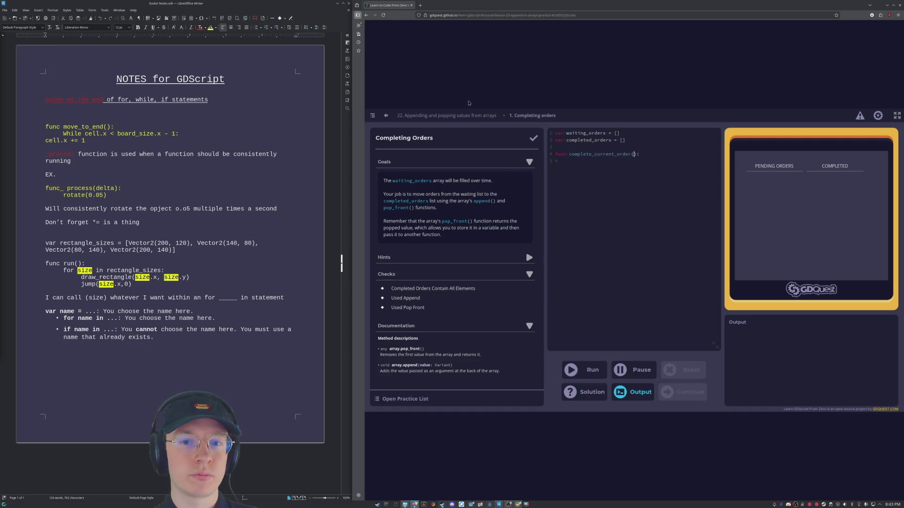
left_click(454, 116)
scroll(681, 274, "up", 5)
scroll(682, 273, "up", 5)
scroll(706, 283, "up", 5)
scroll(777, 315, "up", 3)
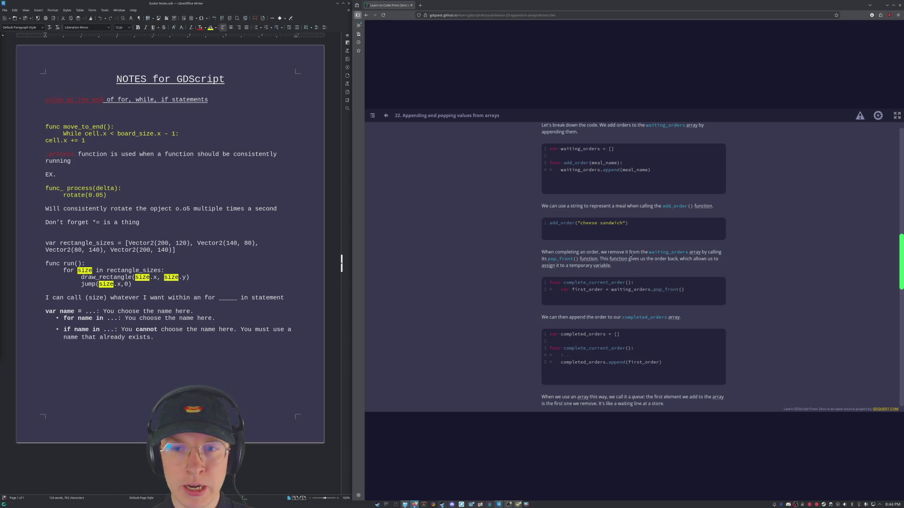
scroll(635, 268, "up", 2)
scroll(657, 247, "down", 4)
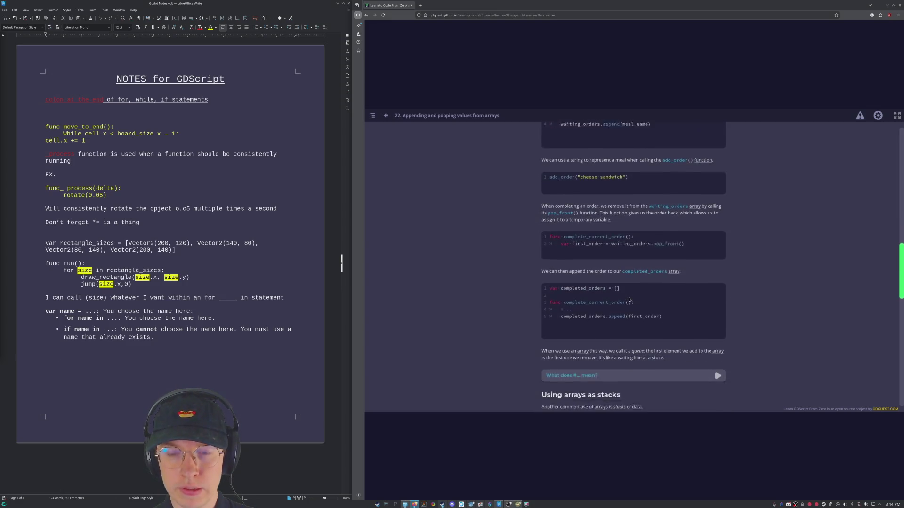
scroll(675, 229, "up", 1)
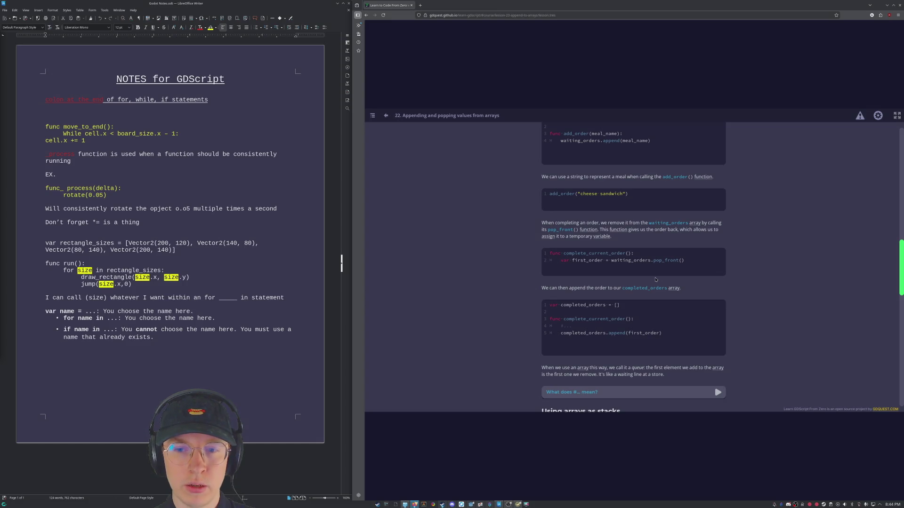
scroll(607, 286, "down", 2)
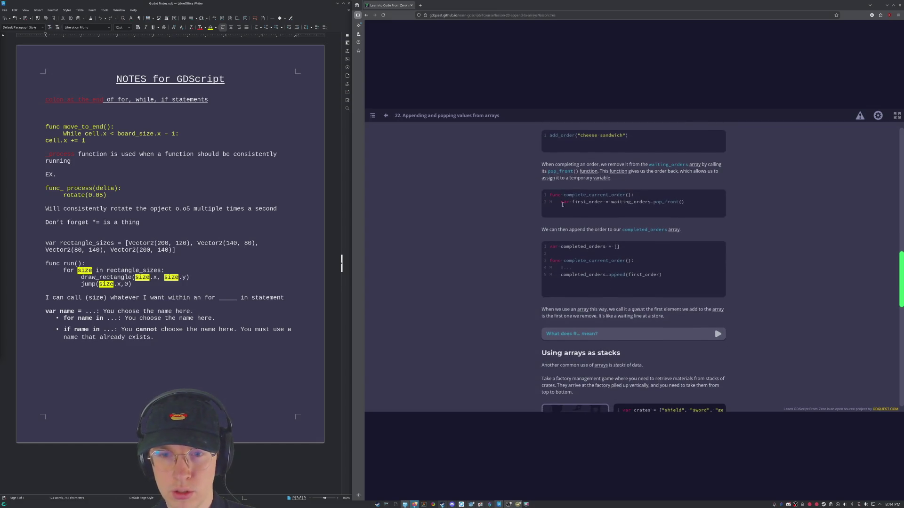
left_click_drag(561, 203, 569, 202)
left_click(551, 157)
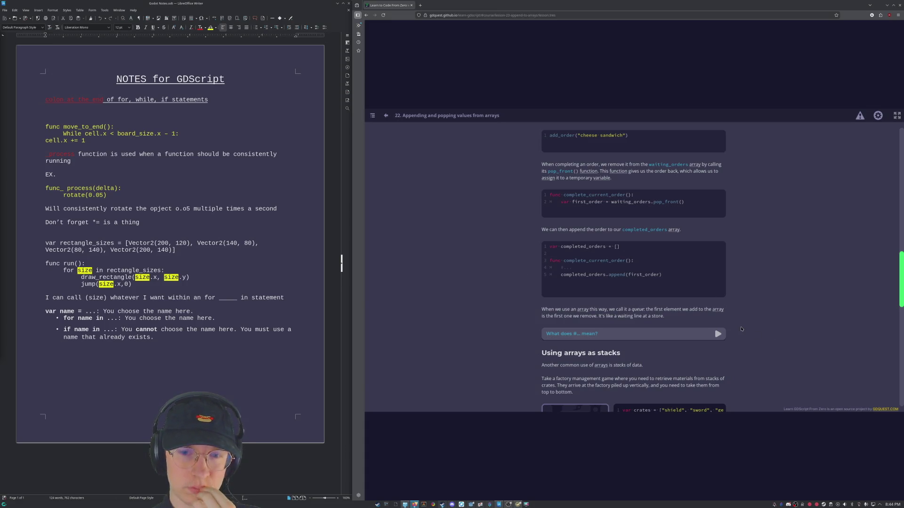
scroll(738, 304, "up", 2)
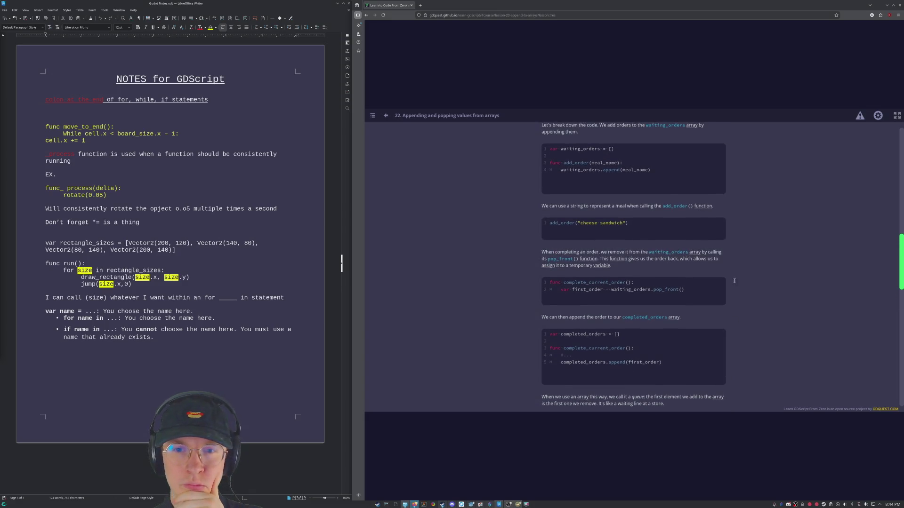
scroll(733, 280, "up", 2)
scroll(636, 289, "up", 3)
scroll(579, 299, "up", 1)
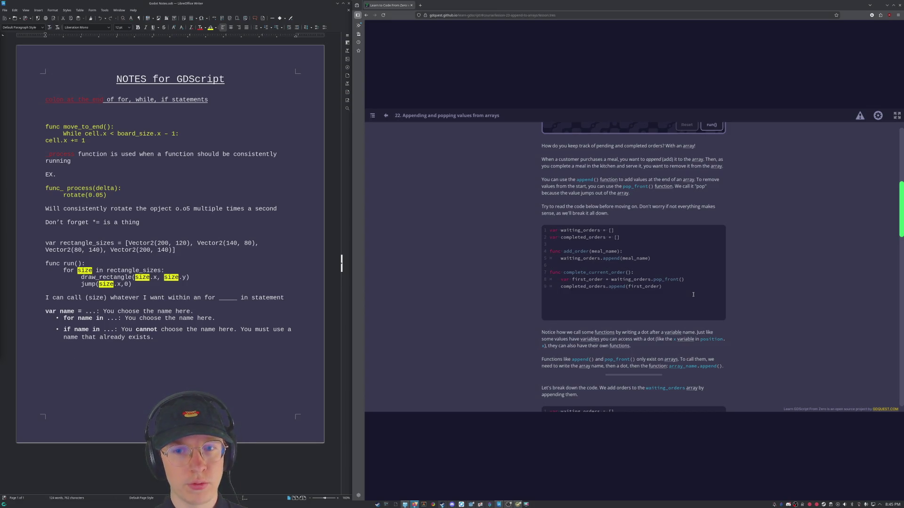
Study waiting_orders and first_order in the lesson's example code.
left_click_drag(561, 231, 599, 230)
left_click(566, 280)
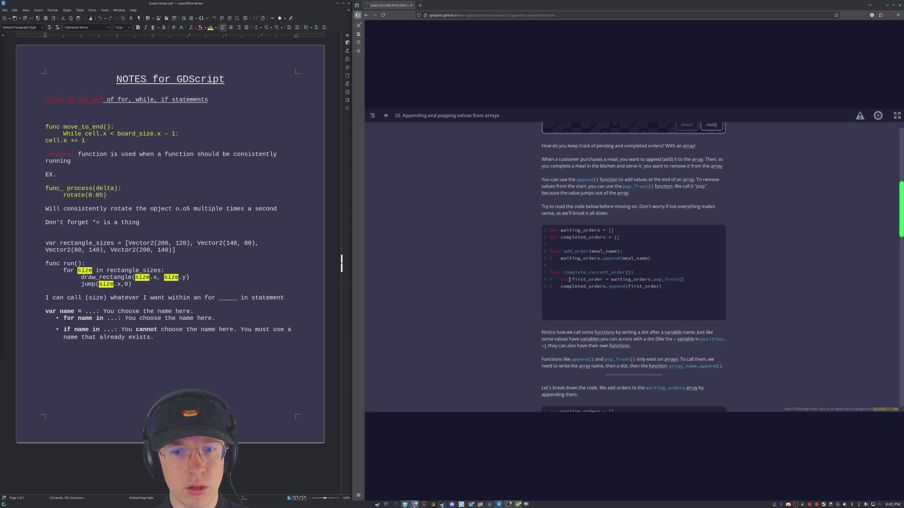
left_click_drag(573, 280, 605, 280)
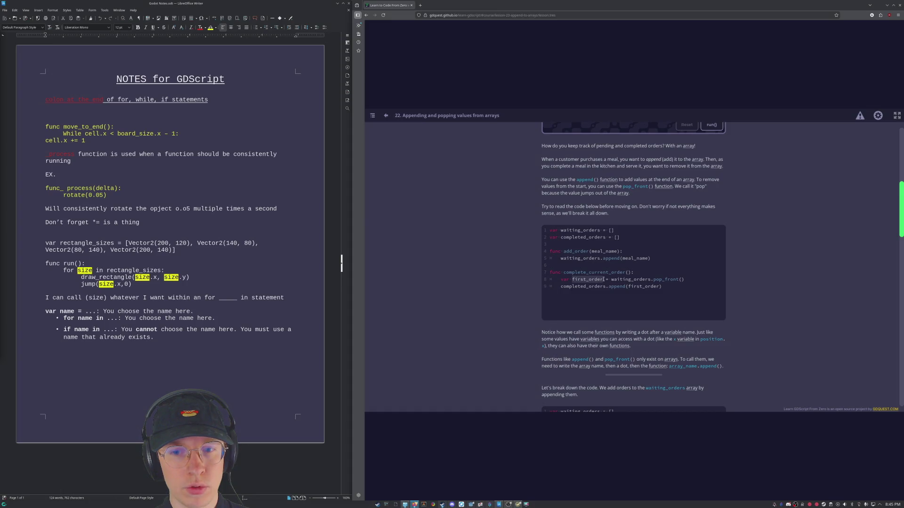
left_click(627, 280)
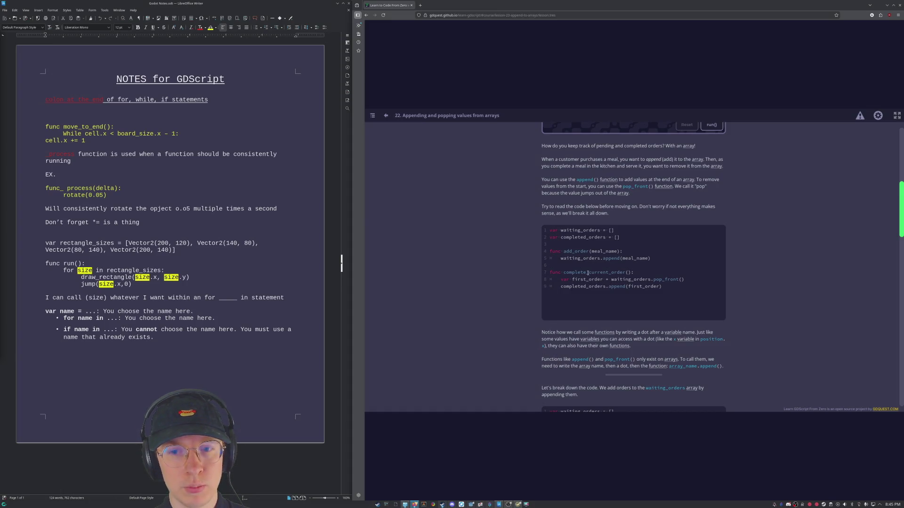
left_click_drag(561, 231, 601, 230)
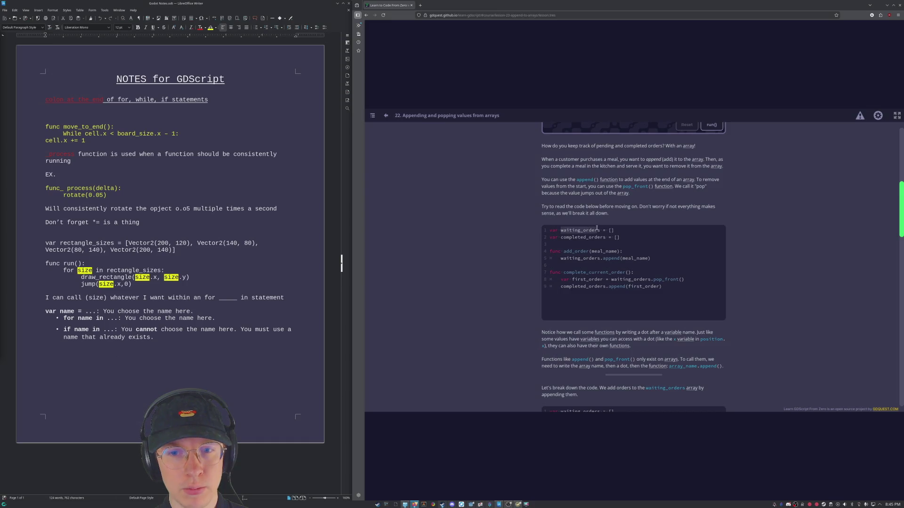
left_click(577, 297)
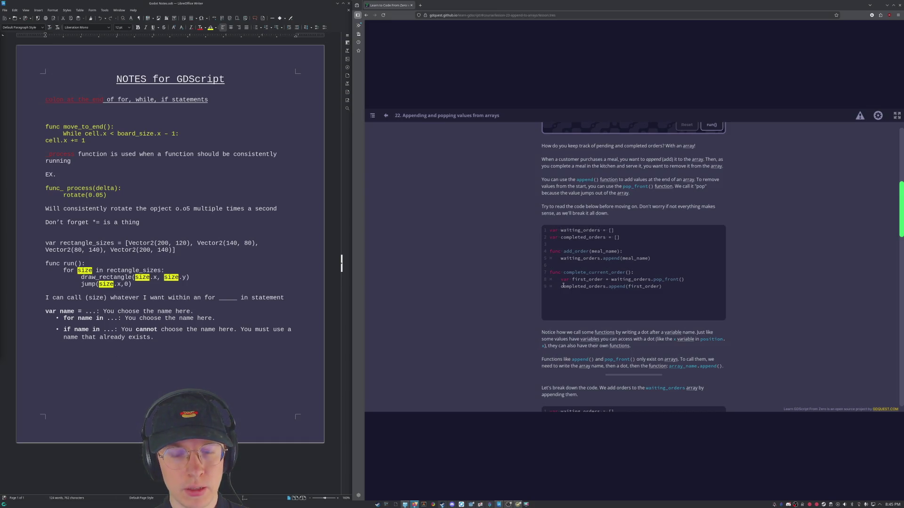
Study the completed_orders declaration and its append(first_order) line.
left_click_drag(561, 286, 662, 287)
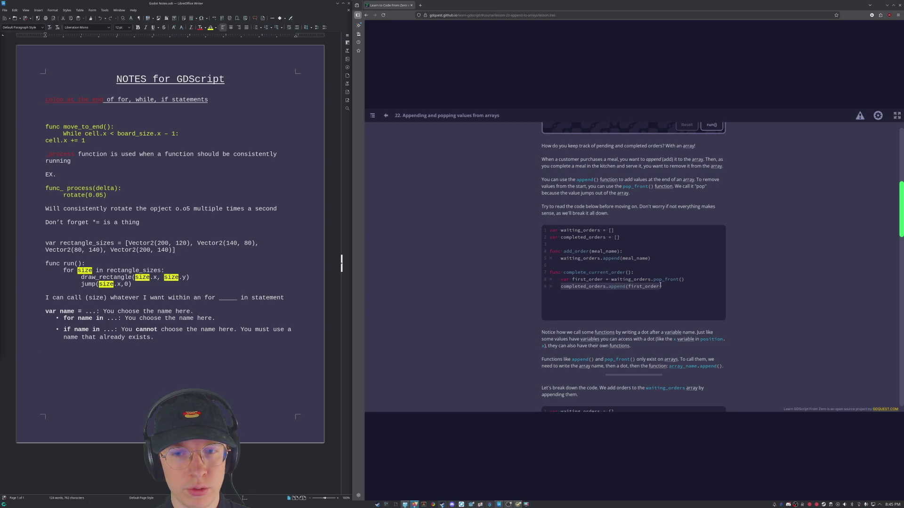
left_click(638, 304)
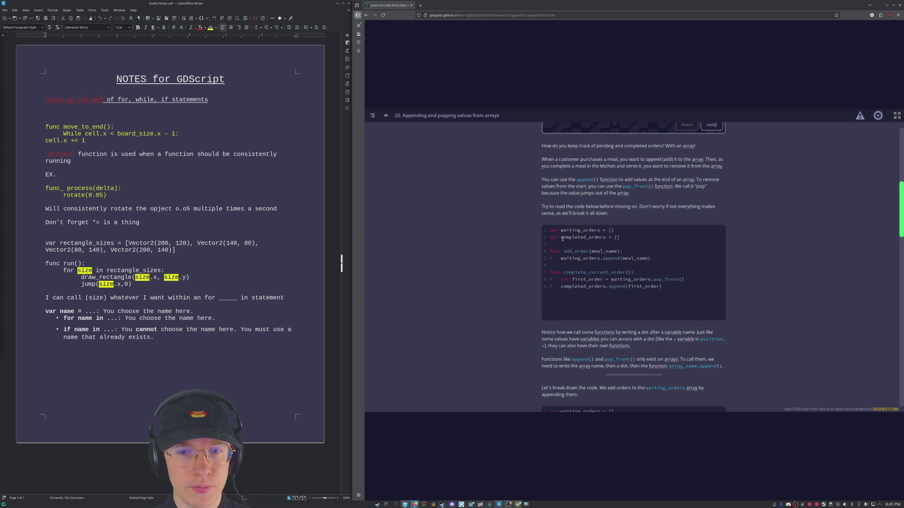
left_click_drag(560, 238, 605, 239)
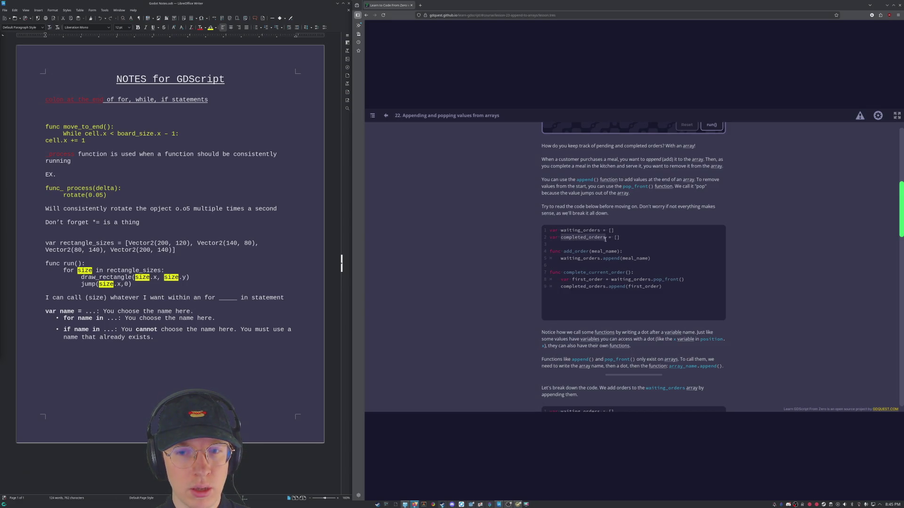
left_click(693, 281)
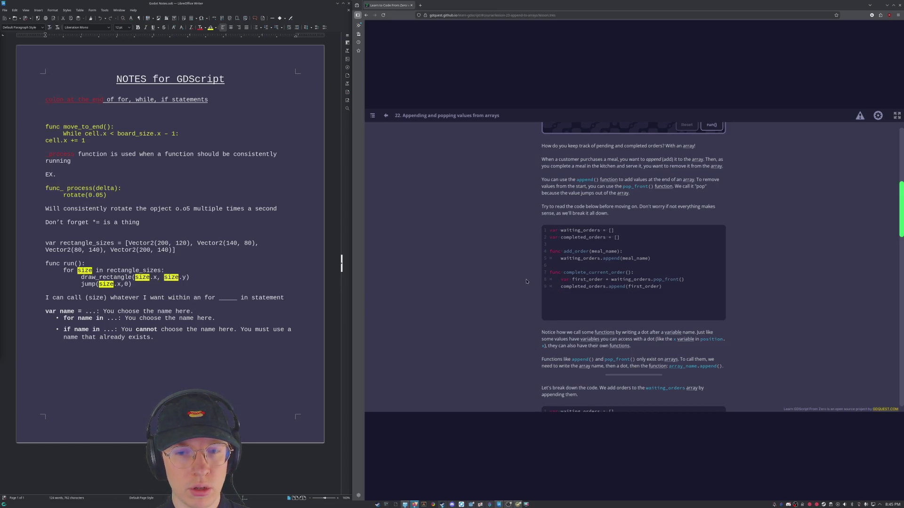
left_click_drag(559, 287, 684, 288)
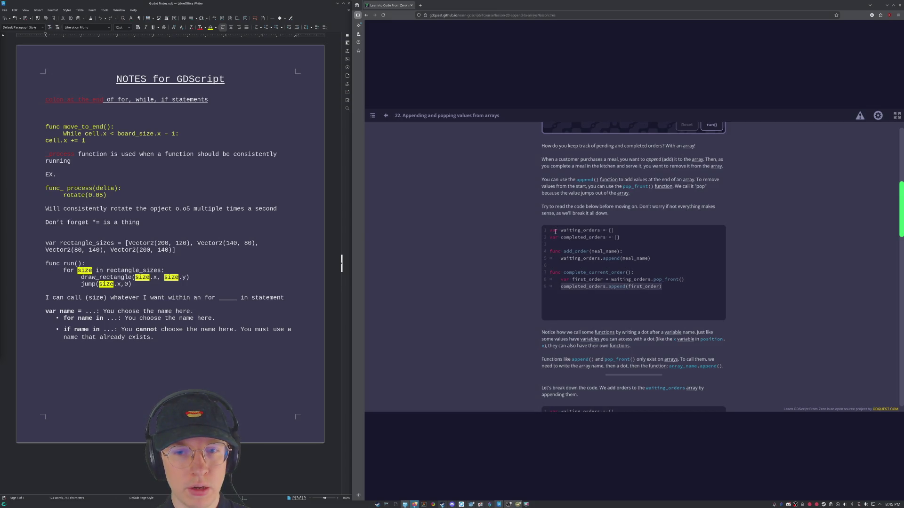
left_click_drag(561, 239, 630, 243)
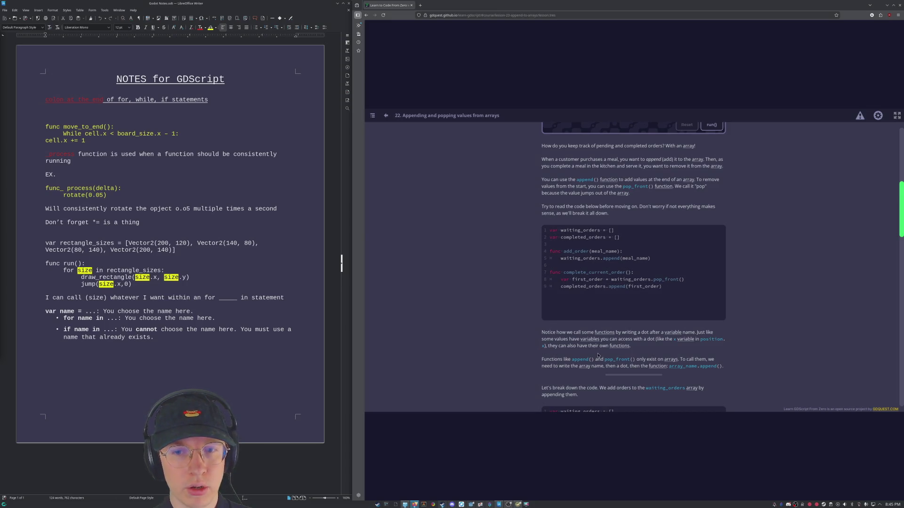
scroll(680, 298, "down", 2)
scroll(636, 339, "down", 2)
scroll(593, 382, "down", 2)
scroll(592, 382, "up", 3)
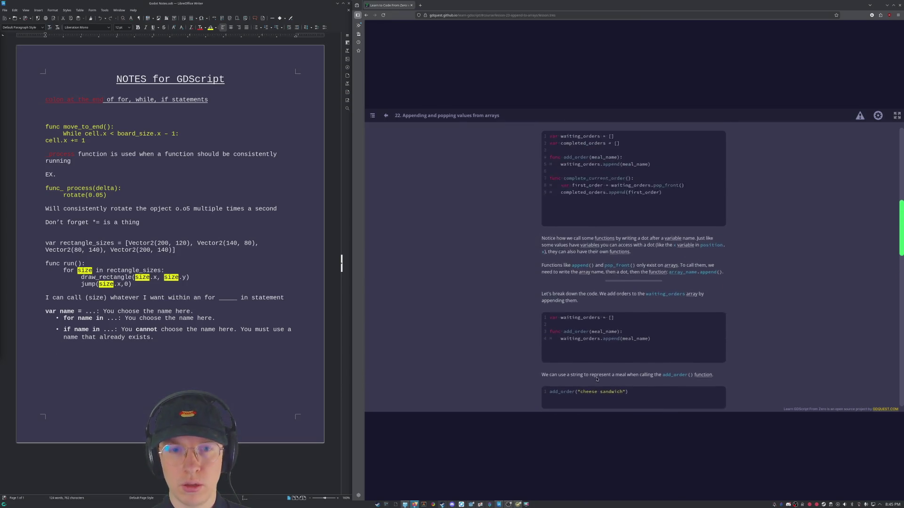
scroll(558, 360, "up", 4)
scroll(507, 331, "up", 2)
scroll(507, 332, "down", 5)
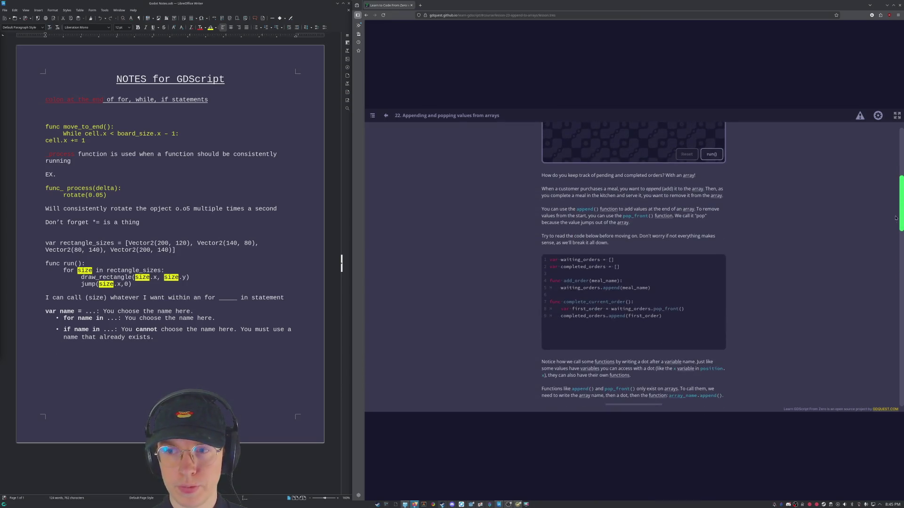
scroll(706, 375, "down", 5)
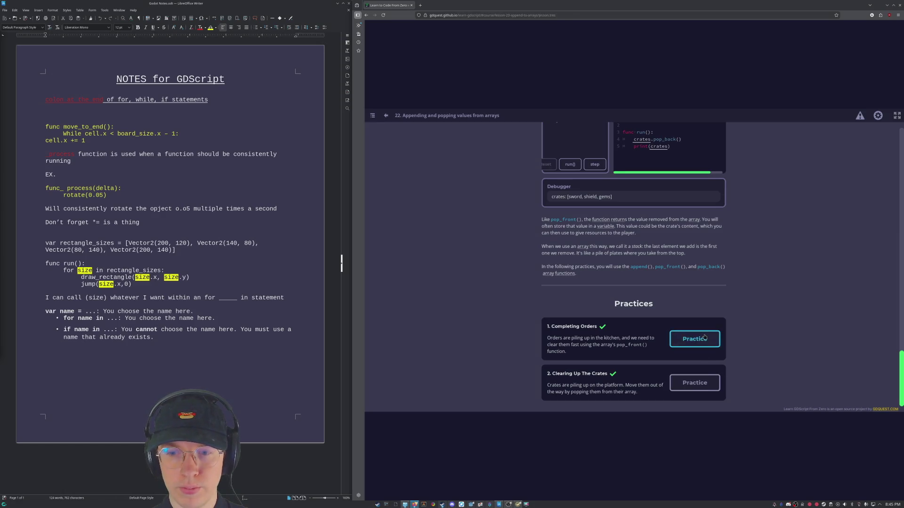
Reopen Completing Orders and add blank lines after the completed_orders declaration.
left_click(694, 339)
left_click(621, 158)
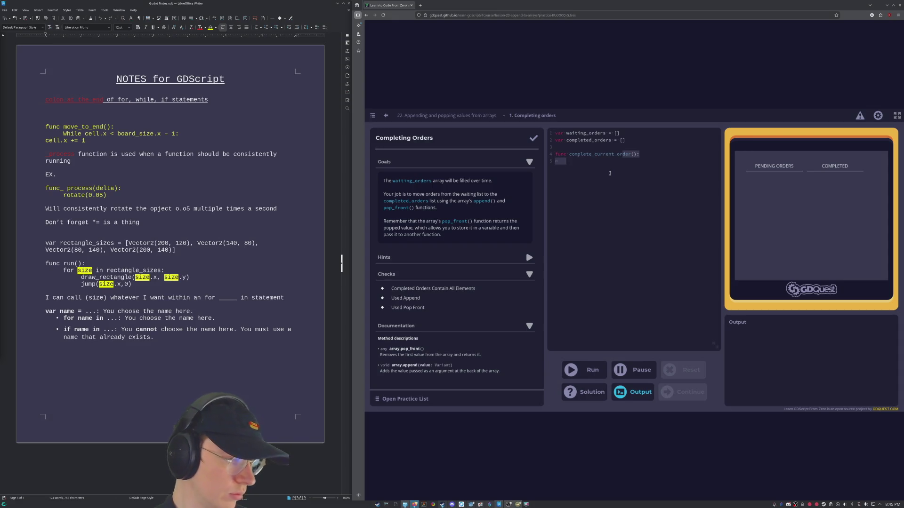
left_click(666, 140)
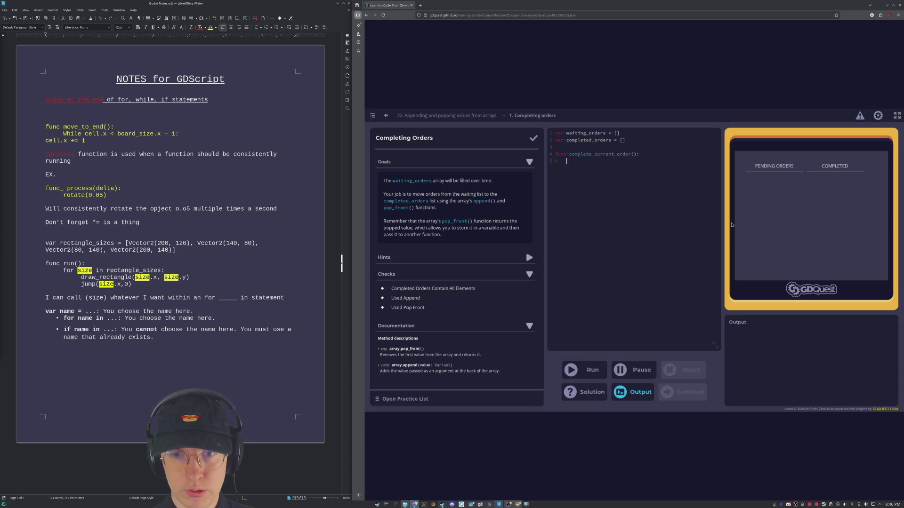
left_click(634, 139)
key("Return")
key("Return")
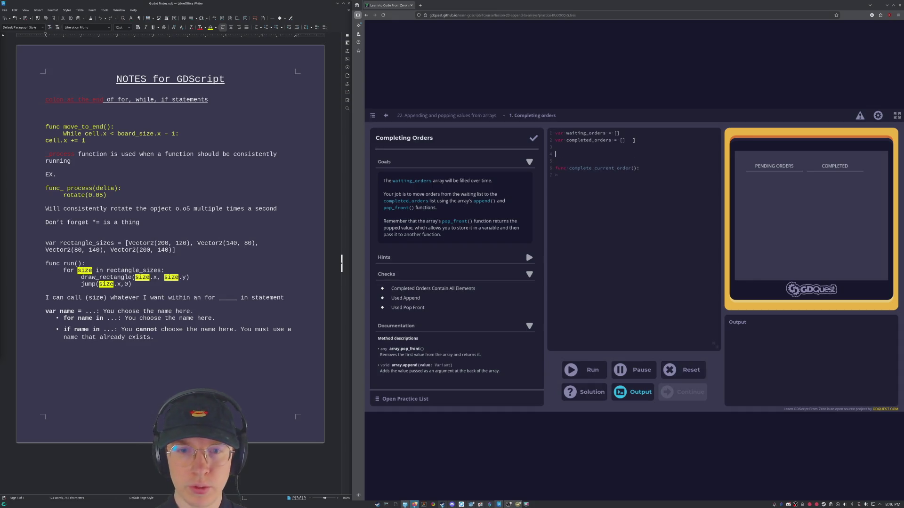
type("func ")
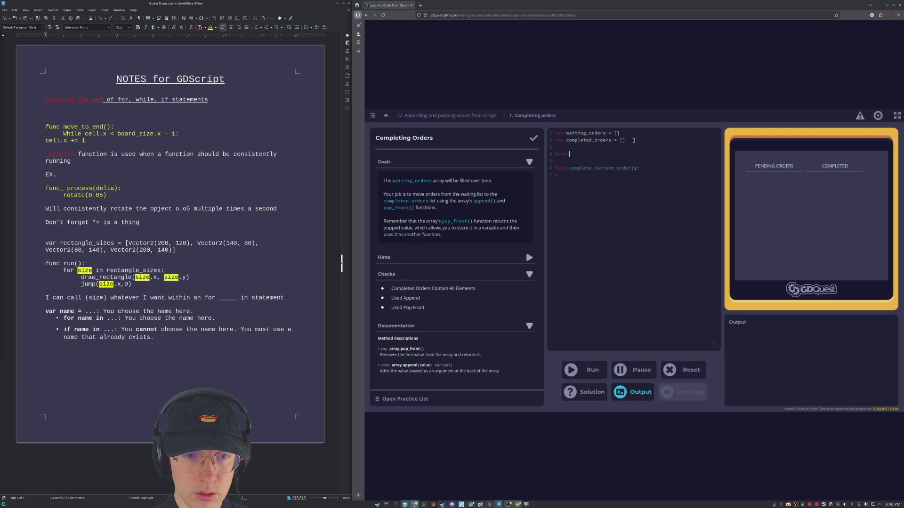
type("add_order(")
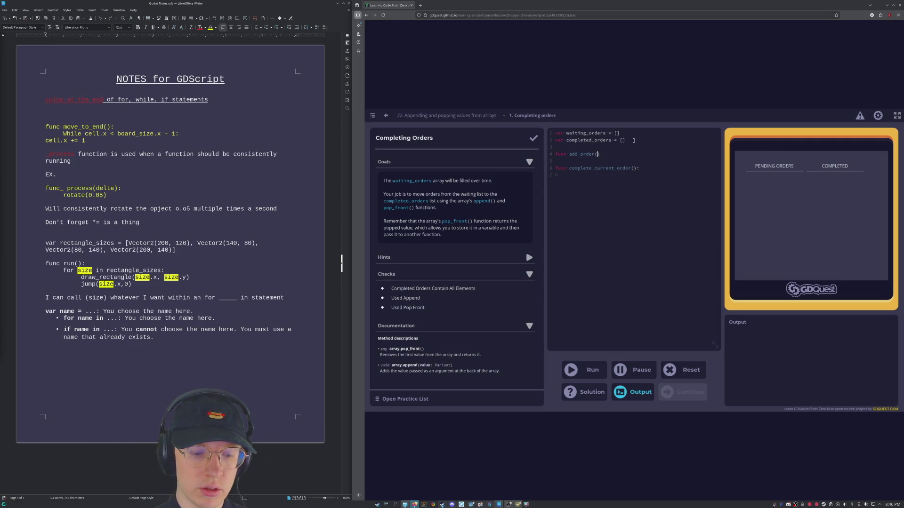
type("food")
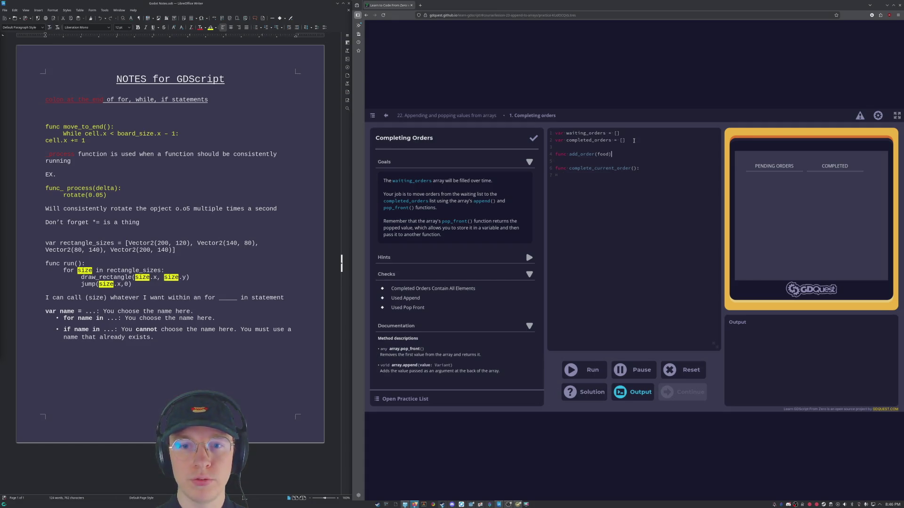
Start the indented body line of add_order(food).
key("Return")
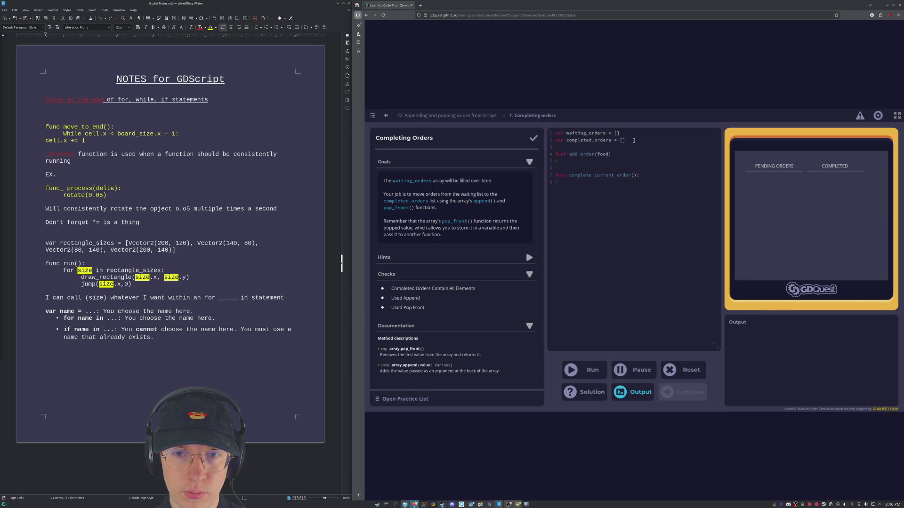
type("waiting")
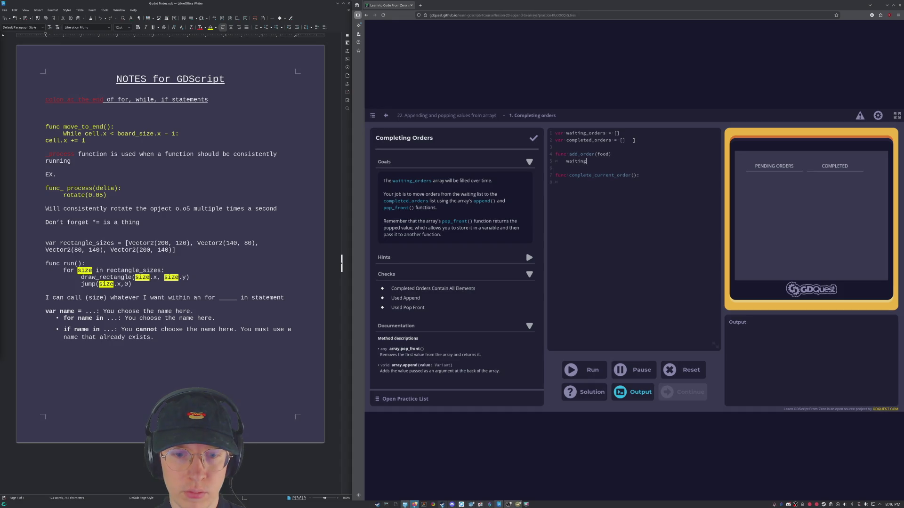
type("_orde")
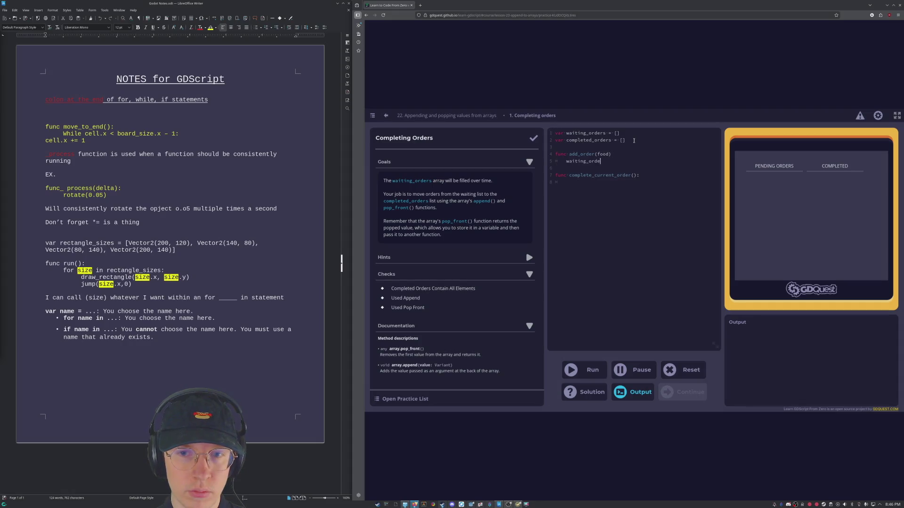
type("rs.append")
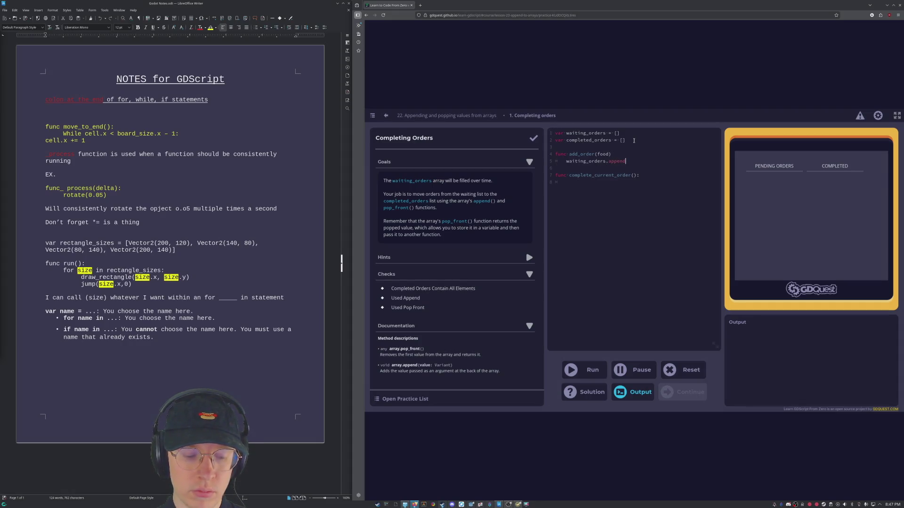
type("(food")
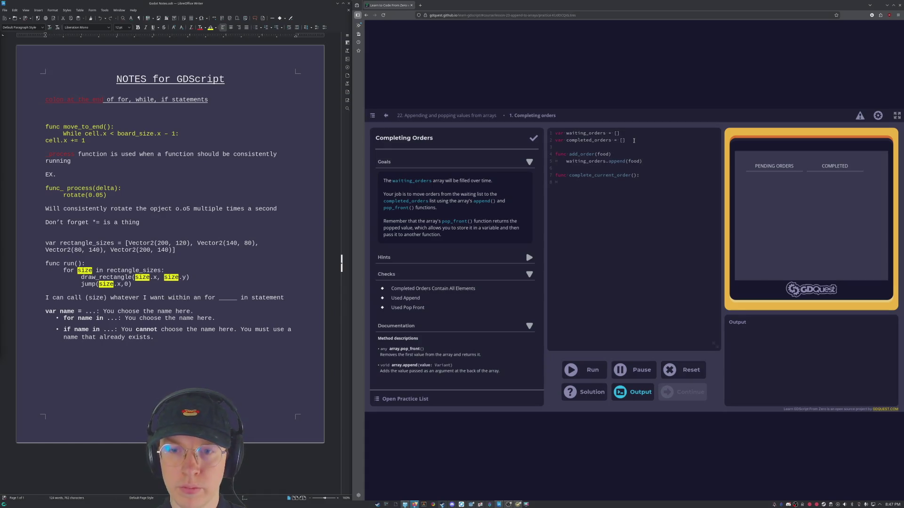
type(")")
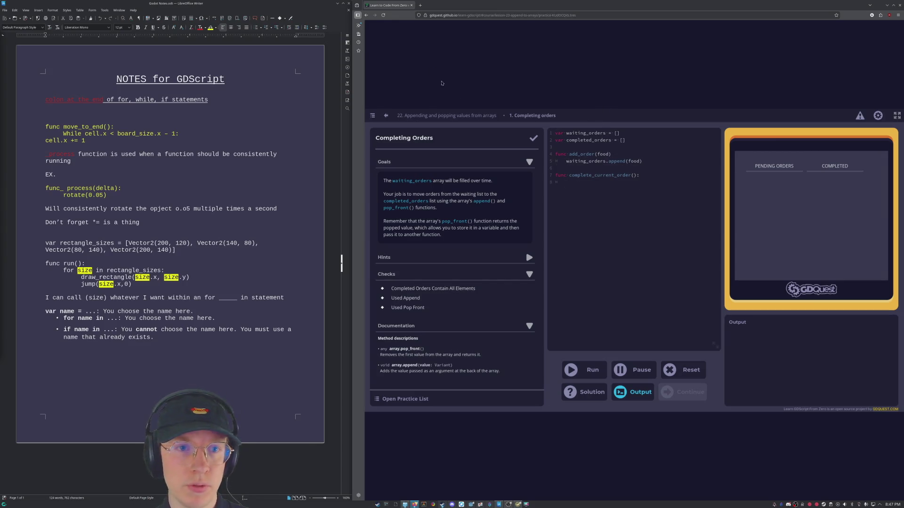
Return to lesson 22 and reopen the Completing Orders practice.
left_click(452, 115)
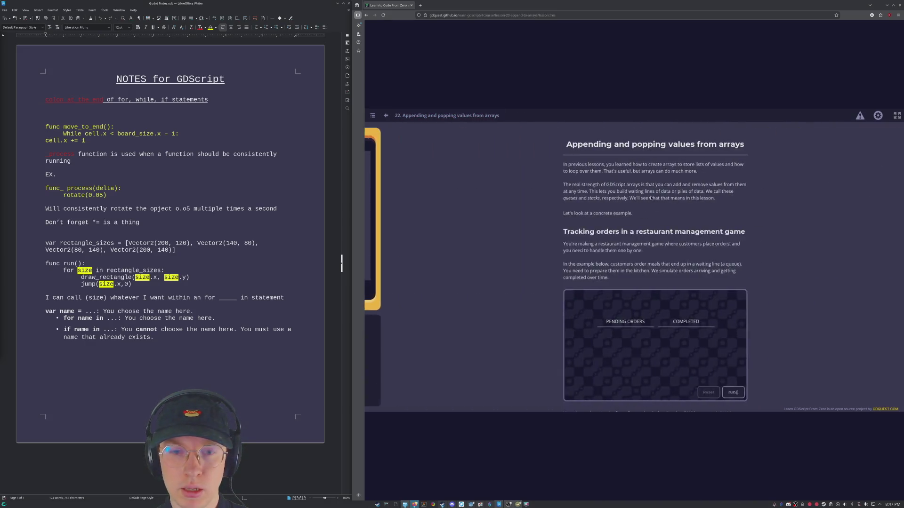
scroll(635, 232, "up", 10)
scroll(635, 233, "up", 3)
scroll(635, 232, "up", 2)
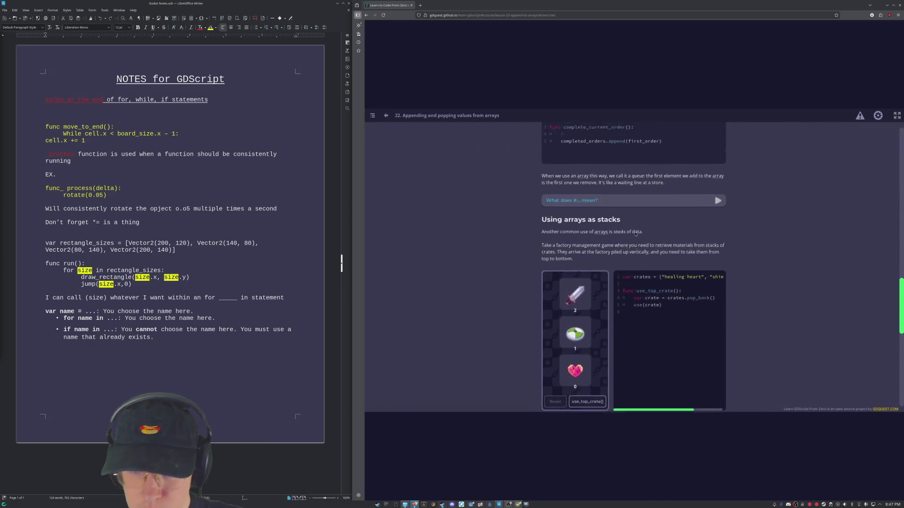
scroll(635, 232, "up", 3)
scroll(634, 232, "up", 1)
scroll(635, 233, "up", 2)
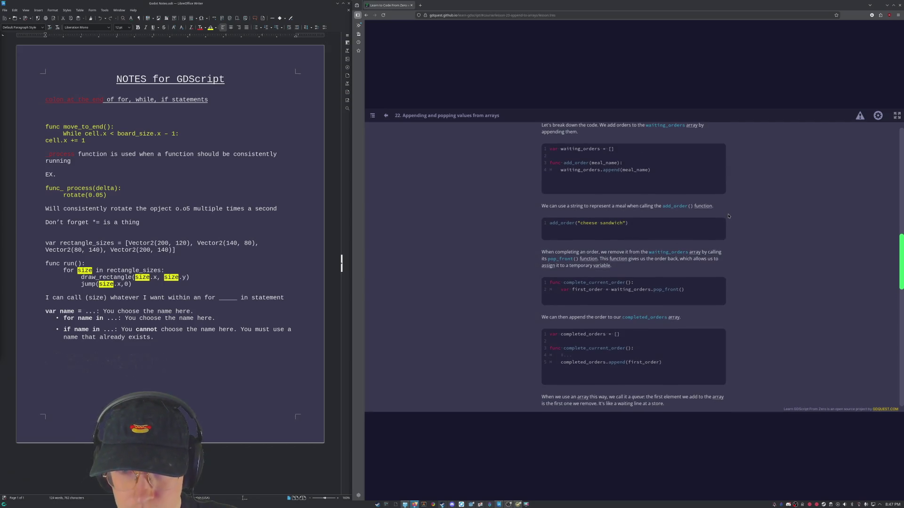
scroll(635, 233, "up", 2)
scroll(766, 278, "up", 1)
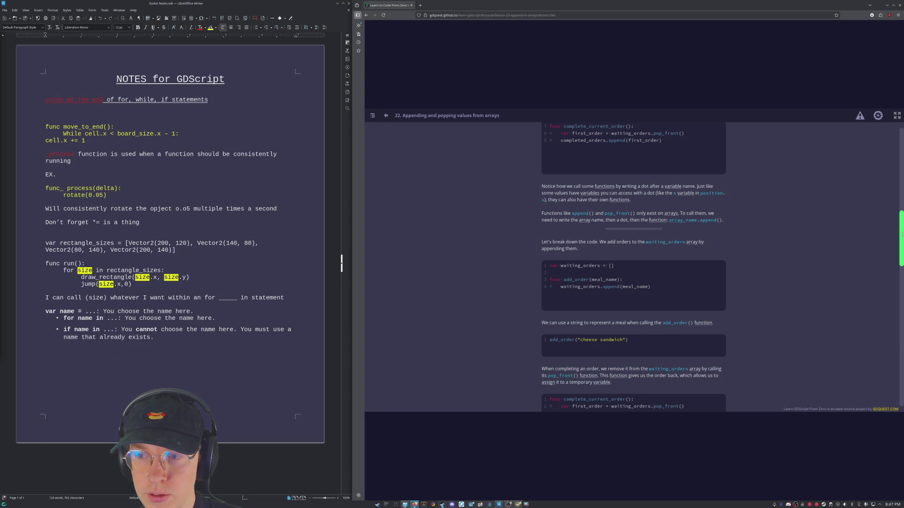
scroll(812, 228, "down", 2)
scroll(806, 227, "down", 3)
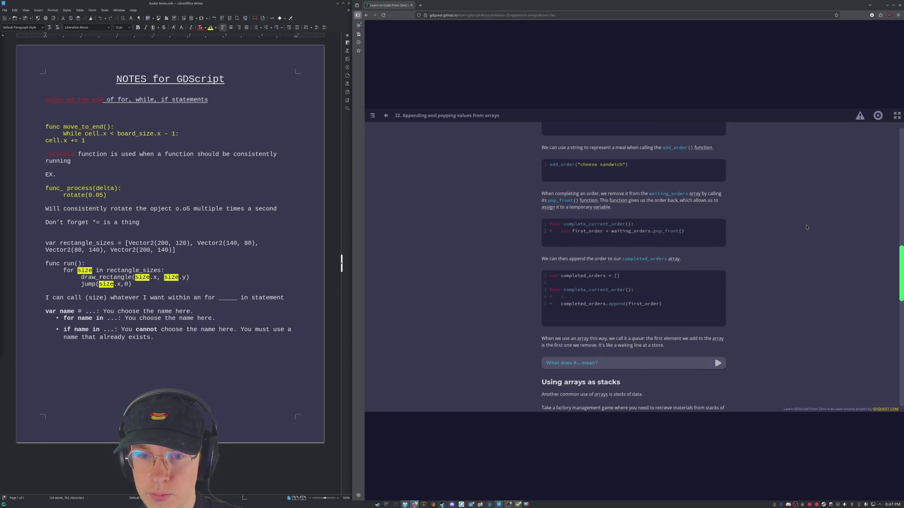
scroll(564, 267, "up", 4)
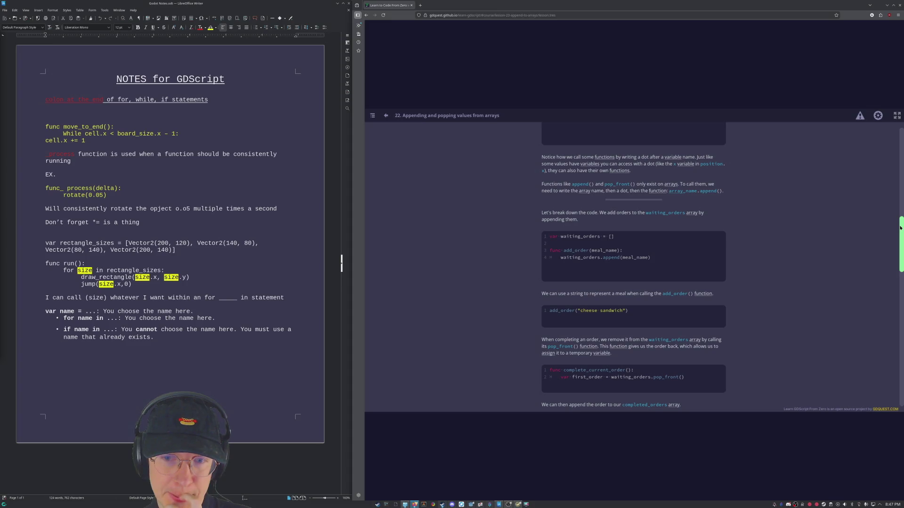
mouse_move(901, 227)
left_mouse_down()
mouse_move(902, 204)
mouse_move(902, 362)
left_mouse_up()
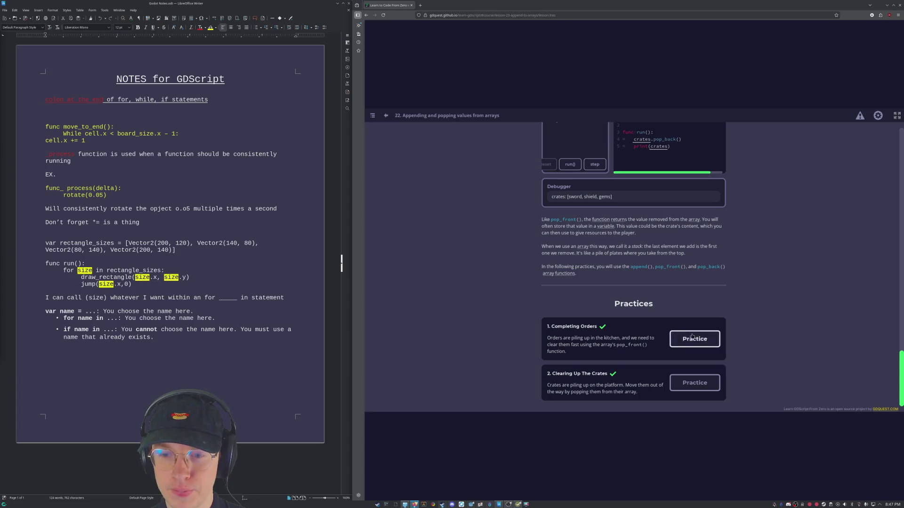
left_click(692, 338)
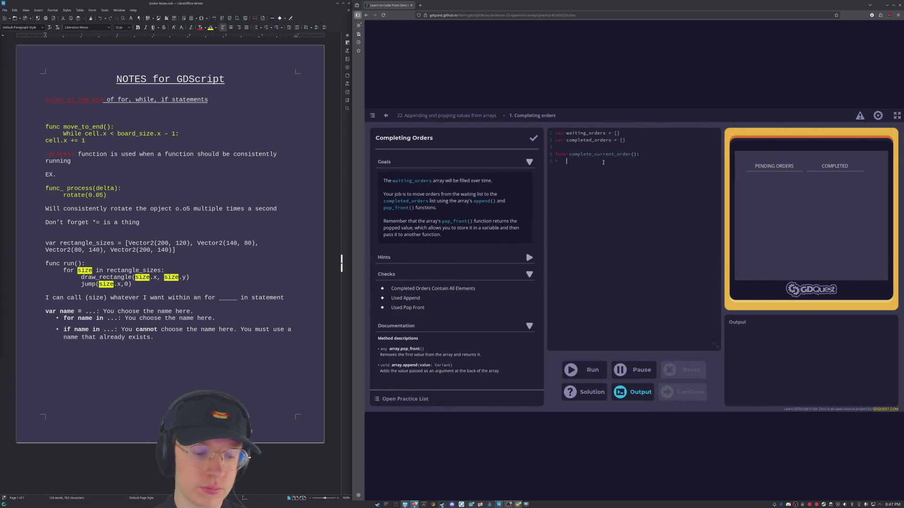
type("waiting")
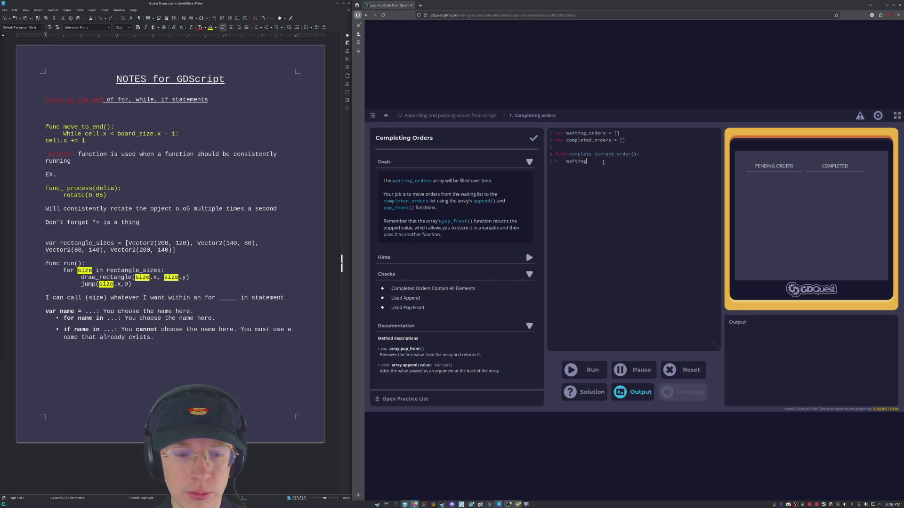
type("_orders")
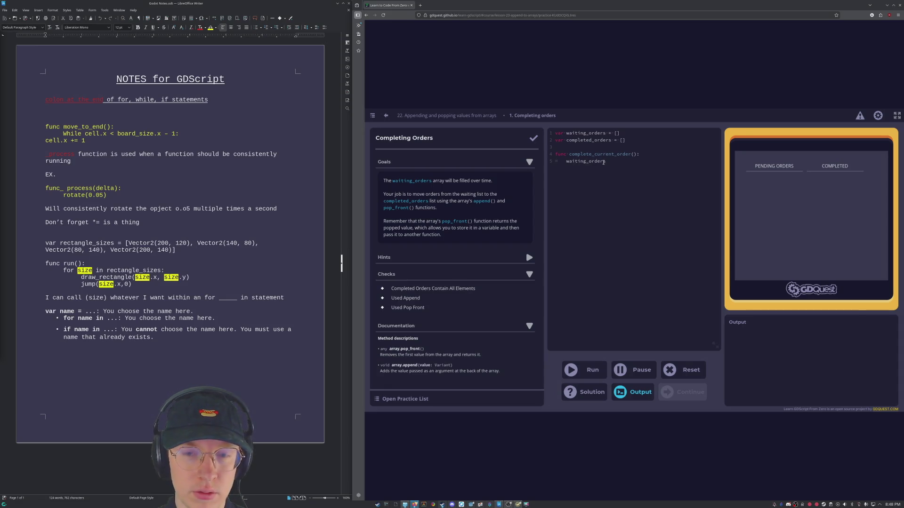
type(".appen")
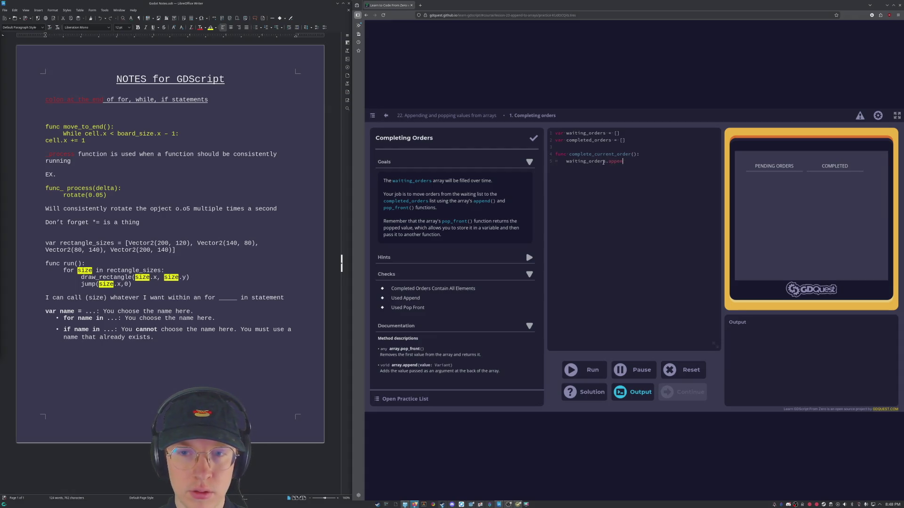
type("d(food")
Delete the unfinished waiting_orders.append line and add blank lines above complete_current_order.
key("shift+Left")
key("shift+Left")
key("shift+Left")
key("shift+Left")
key("shift+Left")
key("shift+Left")
key("shift+Left")
key("shift+Left")
key("shift+Left")
key("shift+Left")
key("shift+Left")
key("shift+Right")
key("shift+Right")
key("shift+Right")
key("shift+Right")
key("shift+Right")
key("shift+Right")
key("shift+Right")
key("BackSpace")
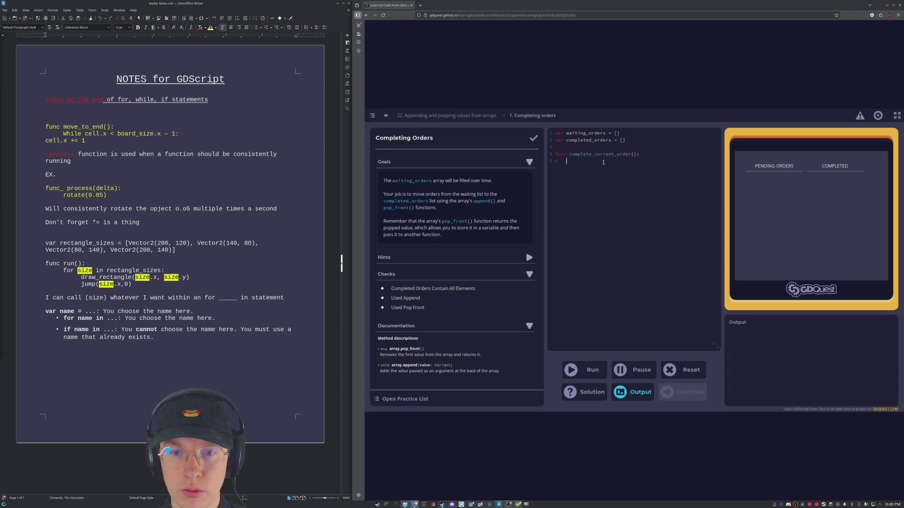
key("Return")
key("Return")
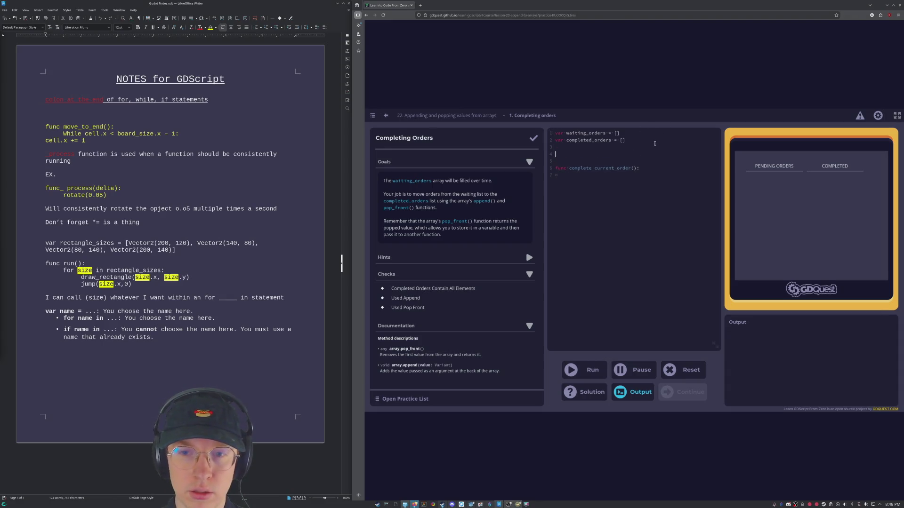
type("function add_order(food):")
Start the body line of add_order for waiting_orders.append(food).
key("Return")
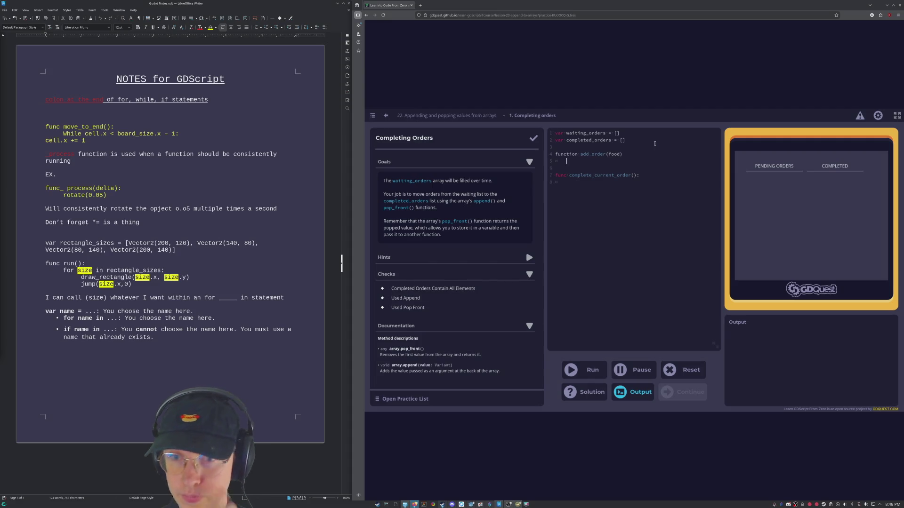
type("waiting_orders.append(food)")
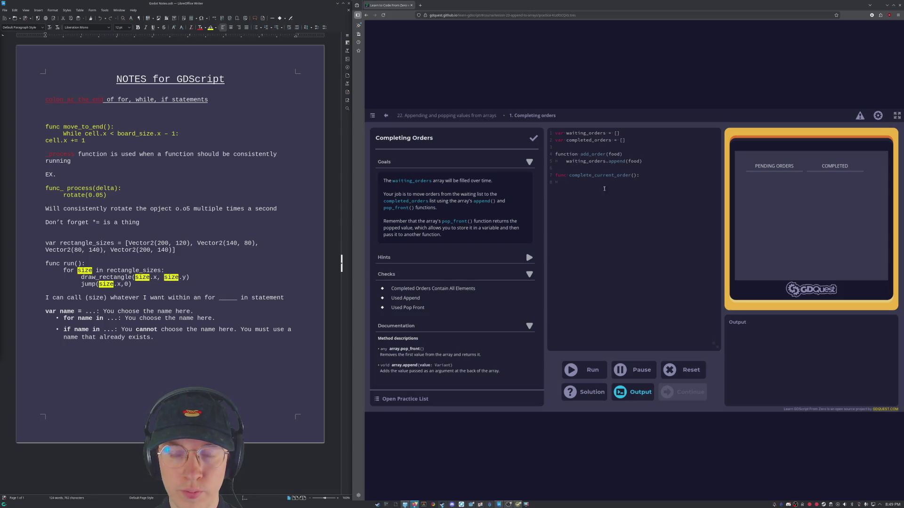
type("var")
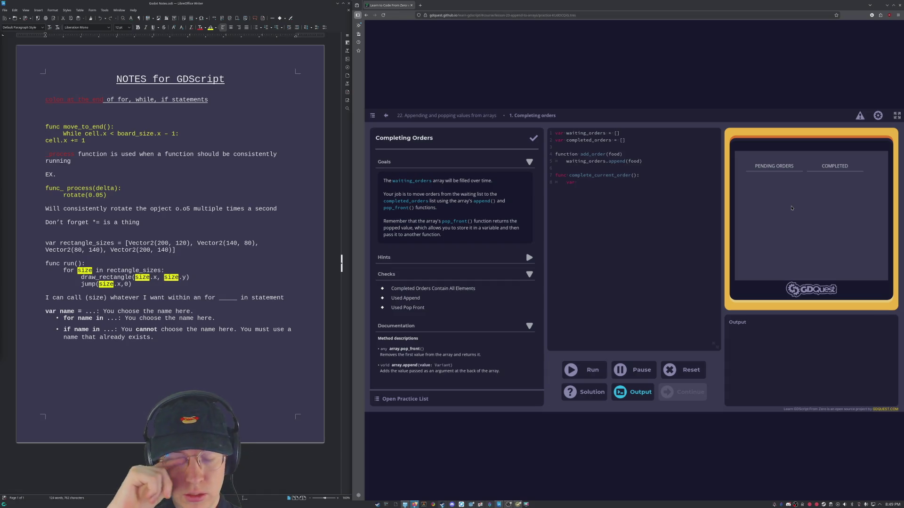
type("food")
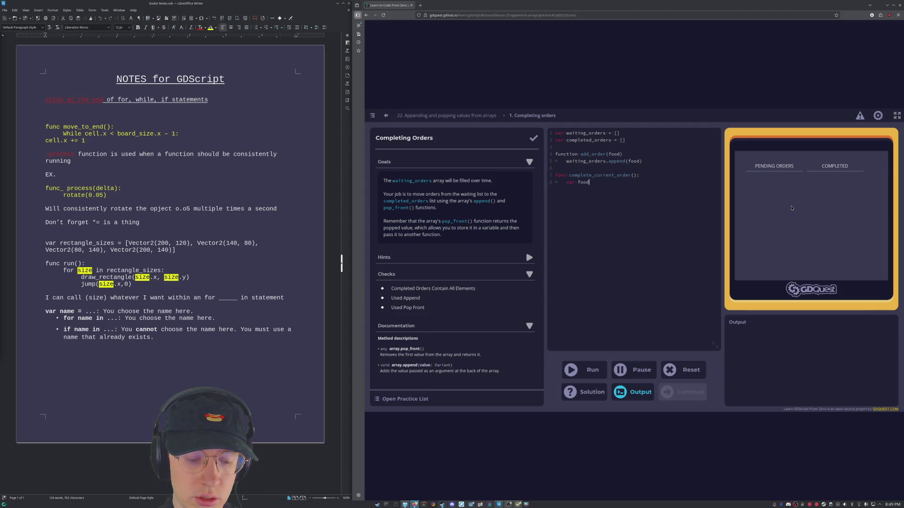
Fix typos in 'var preparing = waiting_orders.pop_front' and run the practice.
key("BackSpace")
key("BackSpace")
key("BackSpace")
key("BackSpace")
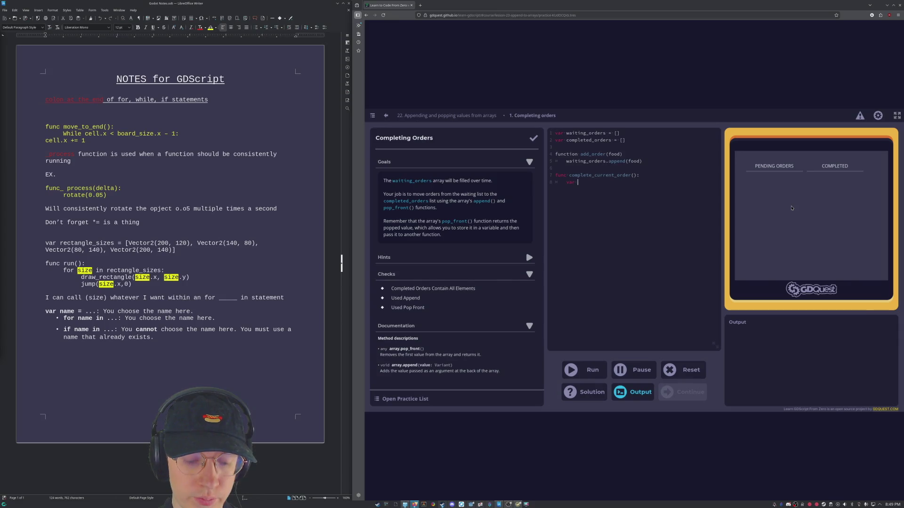
type("preparing")
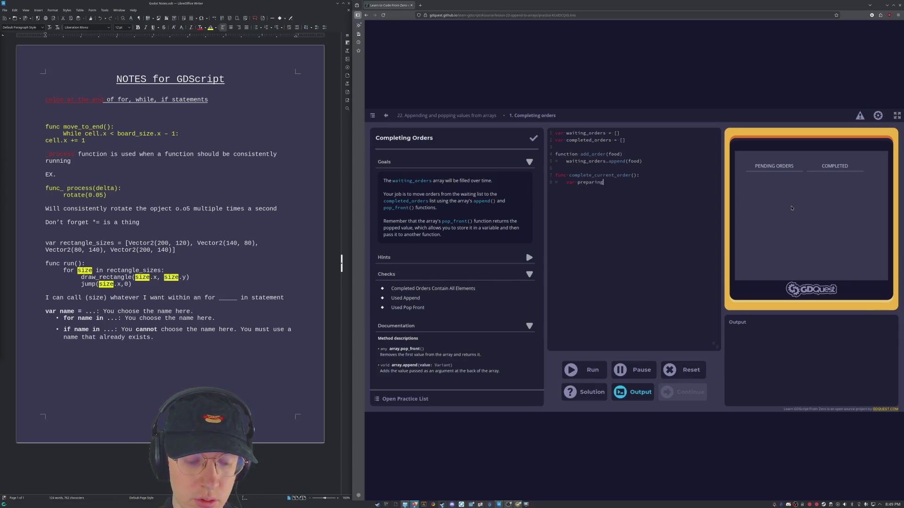
type("_food")
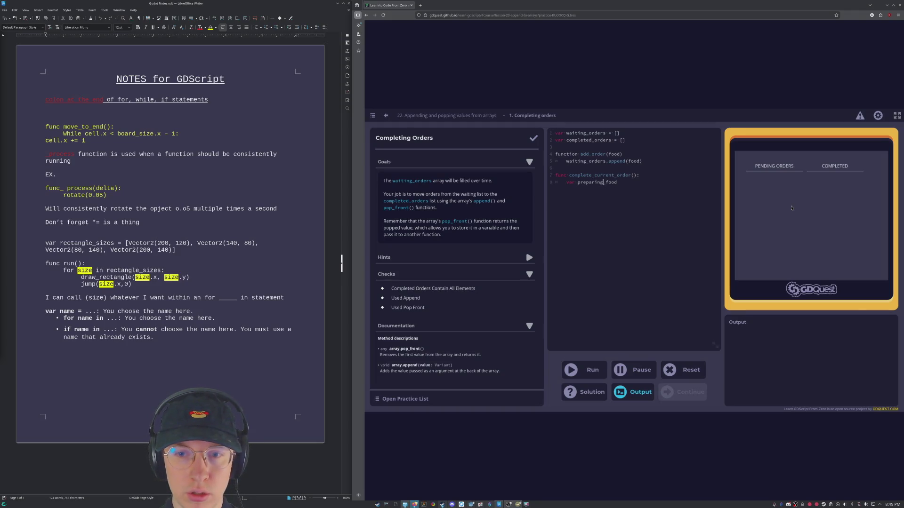
key("BackSpace")
key("BackSpace")
key("BackSpace")
type("(")
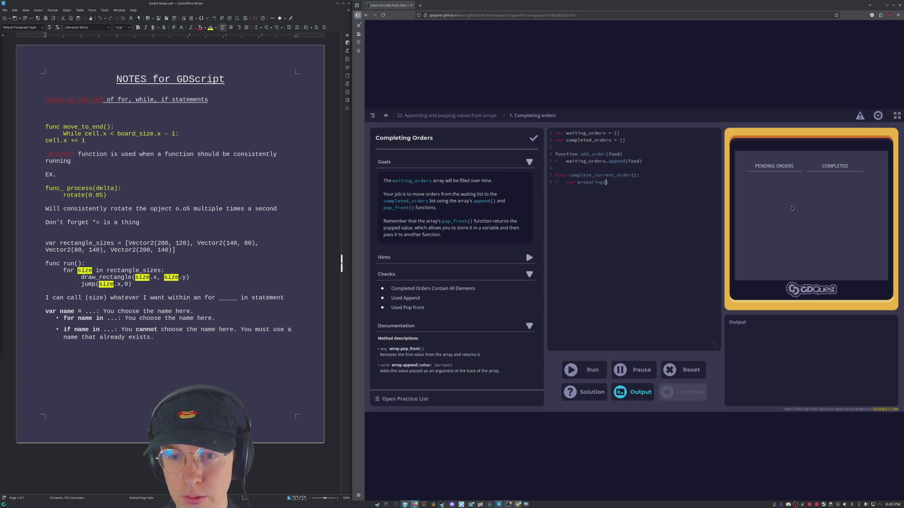
type("(")
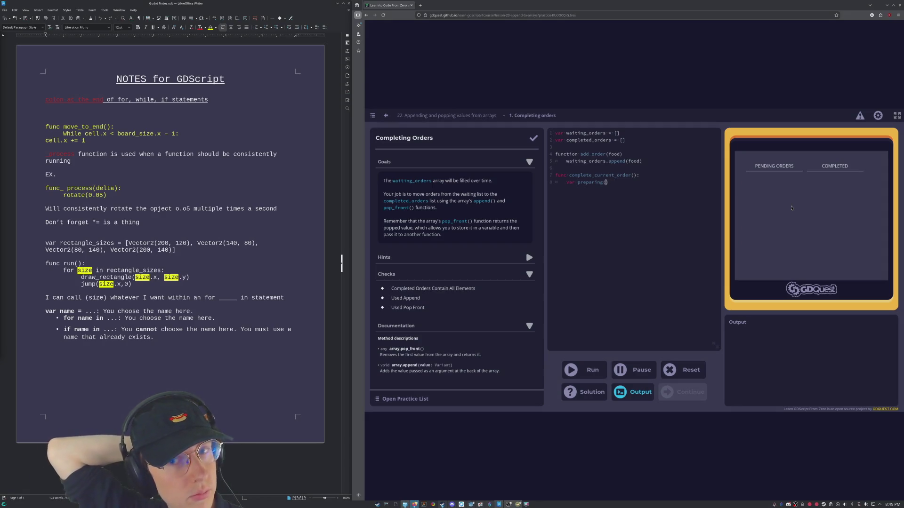
key("BackSpace")
type("= wa")
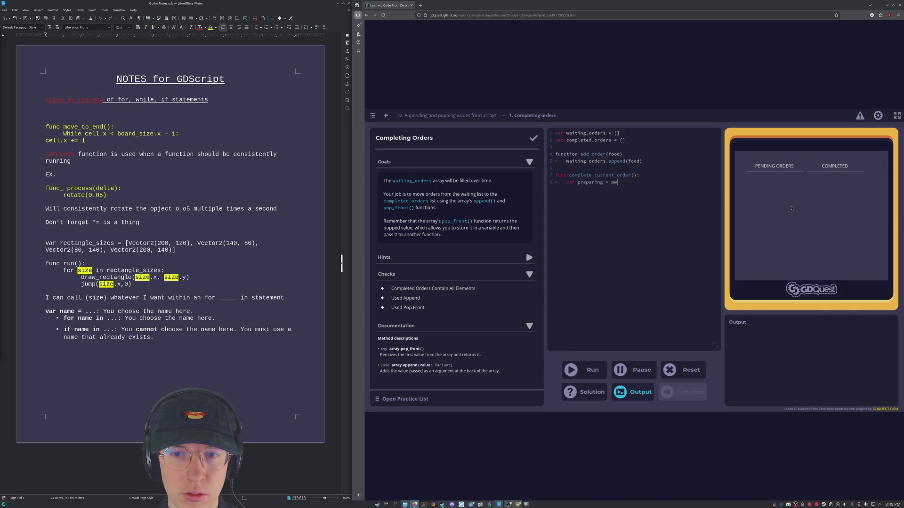
type("igin")
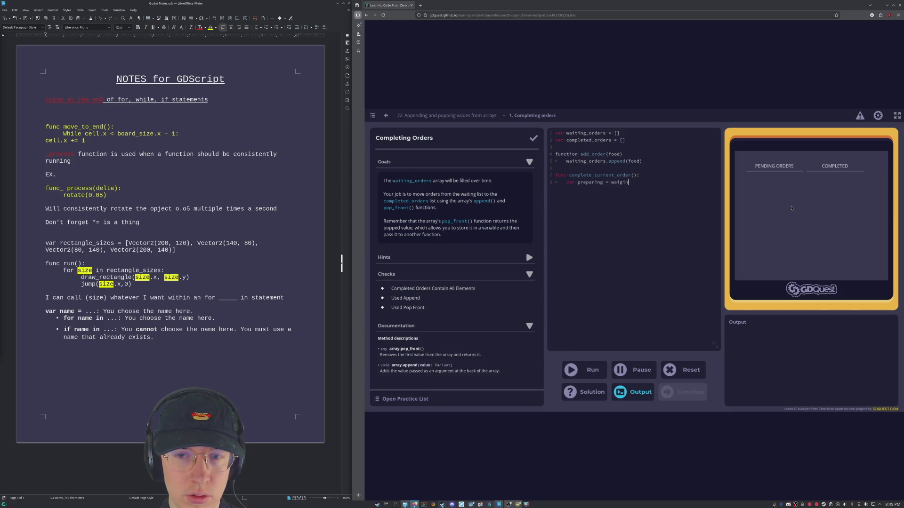
key("BackSpace")
key("BackSpace")
key("BackSpace")
type("ting_orders")
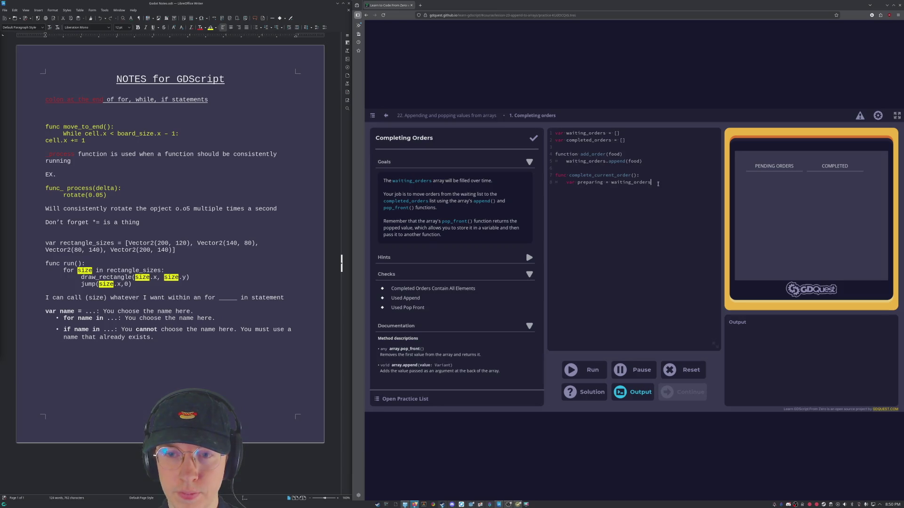
type(".")
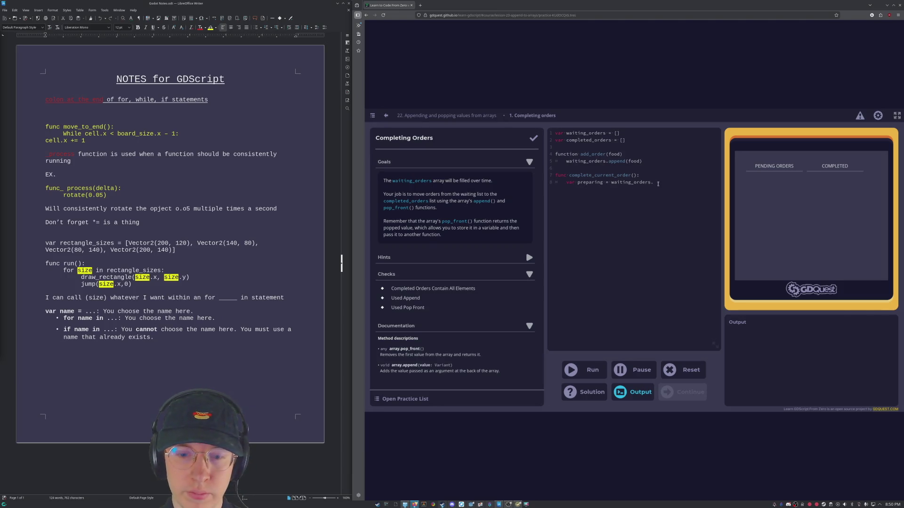
type("po")
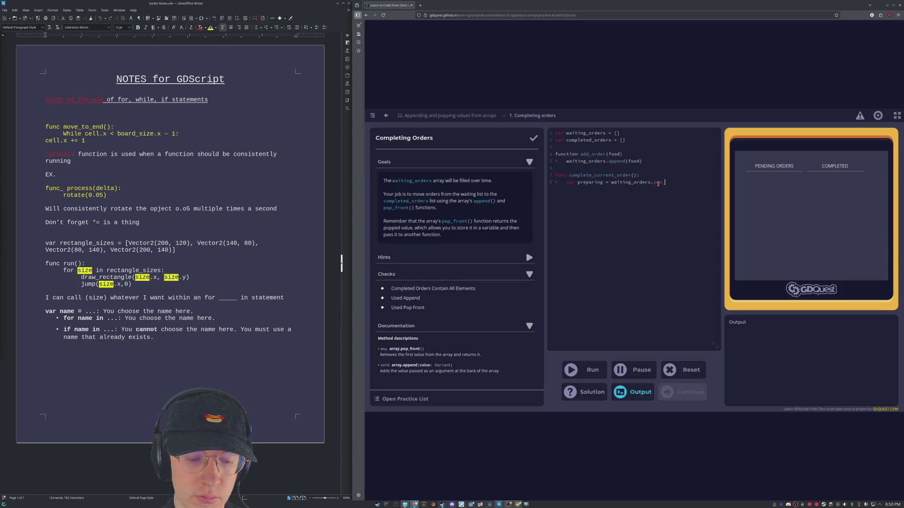
type("p_front()")
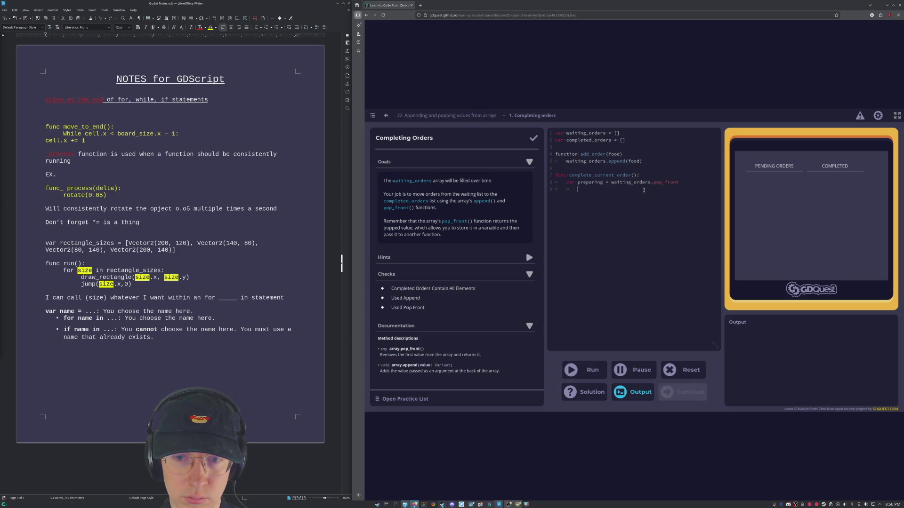
type("completed_orders.append(")
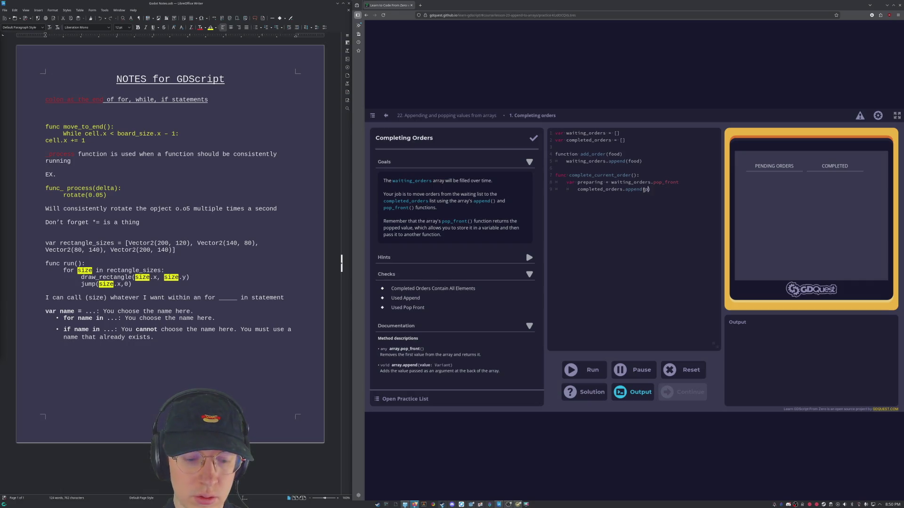
type("preparing")
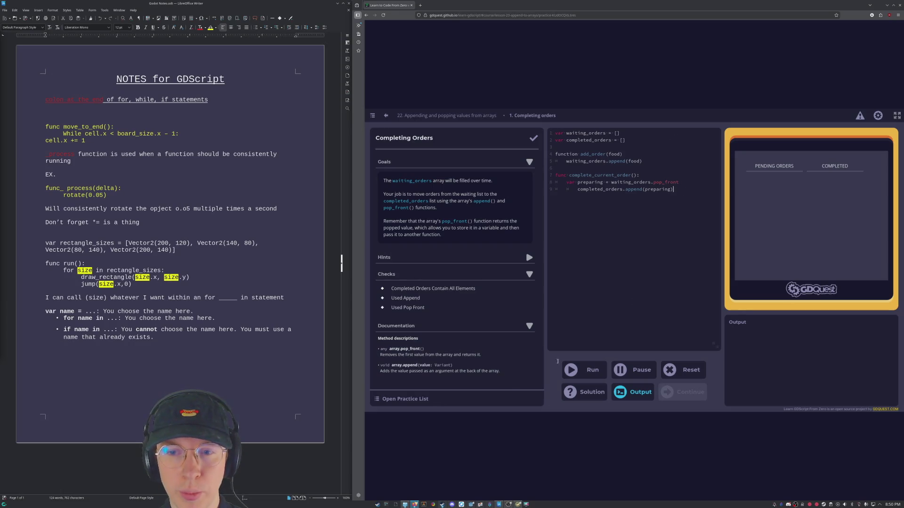
left_click(577, 375)
Add a colon to add_order(food), change function to func, and rerun to see the new error.
left_click(625, 153)
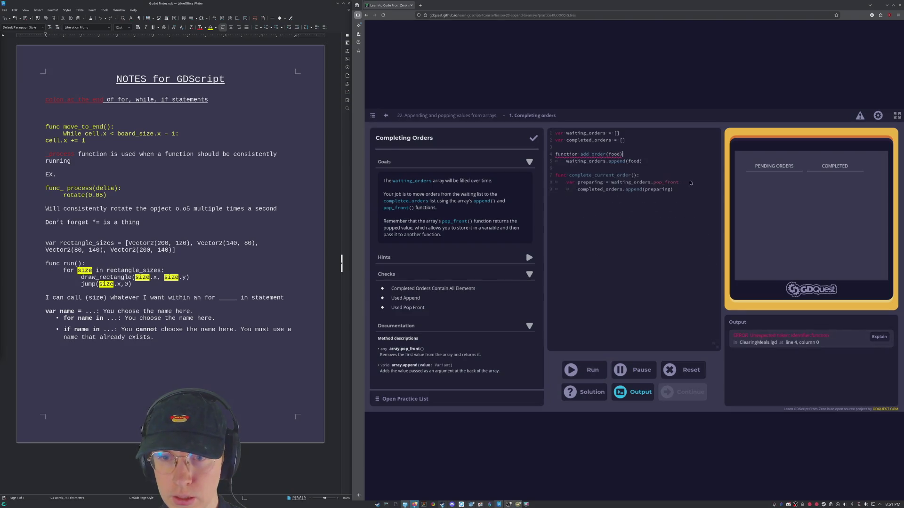
type(":")
left_click(578, 371)
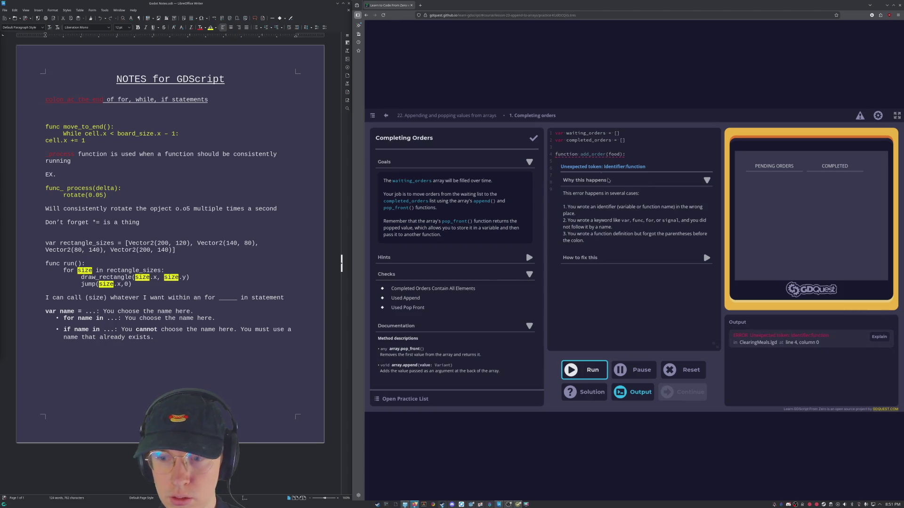
left_click(578, 154)
key("BackSpace")
key("BackSpace")
key("BackSpace")
key("BackSpace")
left_click(584, 369)
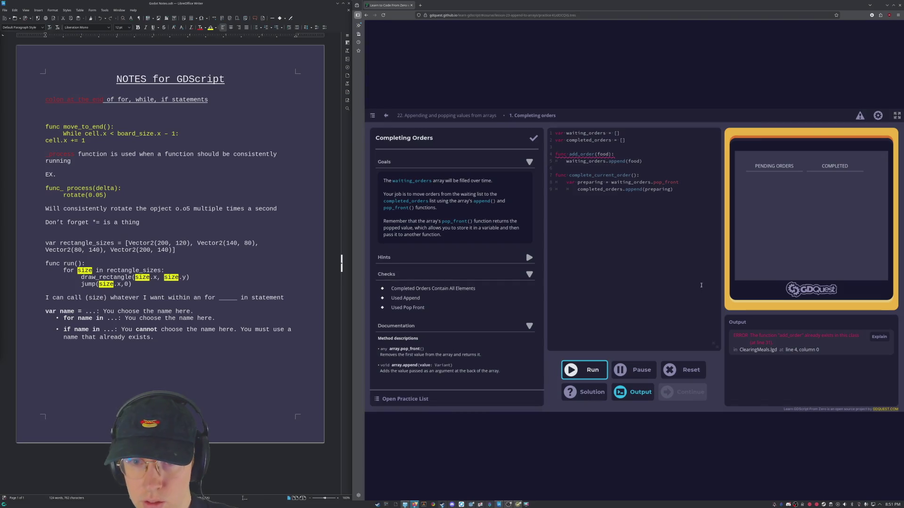
left_click(630, 272)
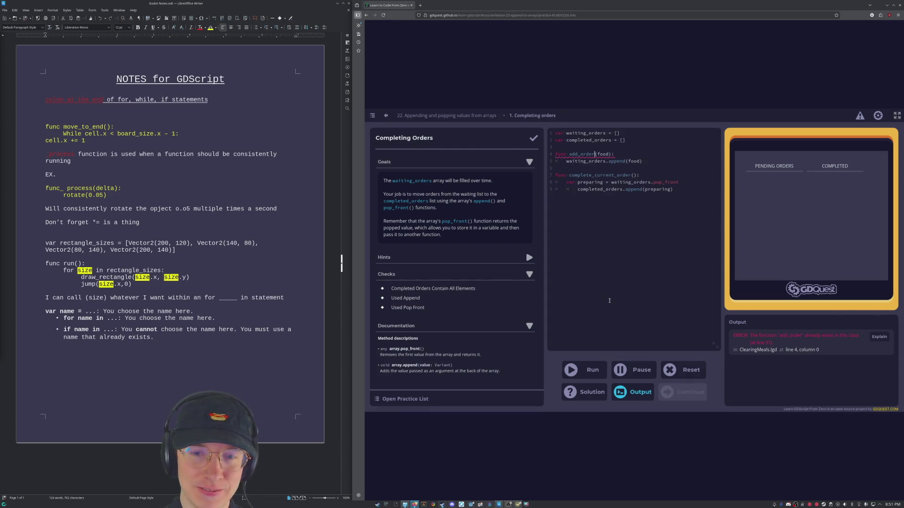
Rename add_order to morefood(food), rerun the practice, and explain the error reported outside the code.
key("BackSpace")
key("BackSpace")
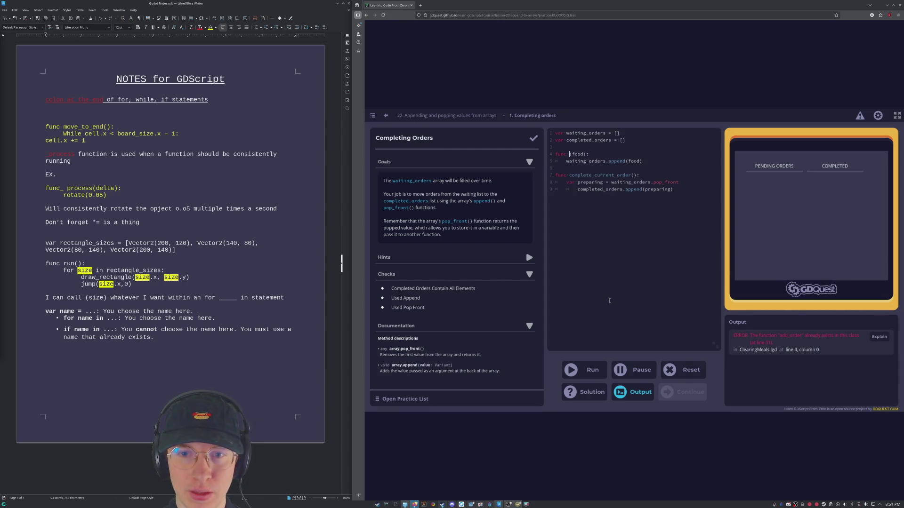
type("morefood")
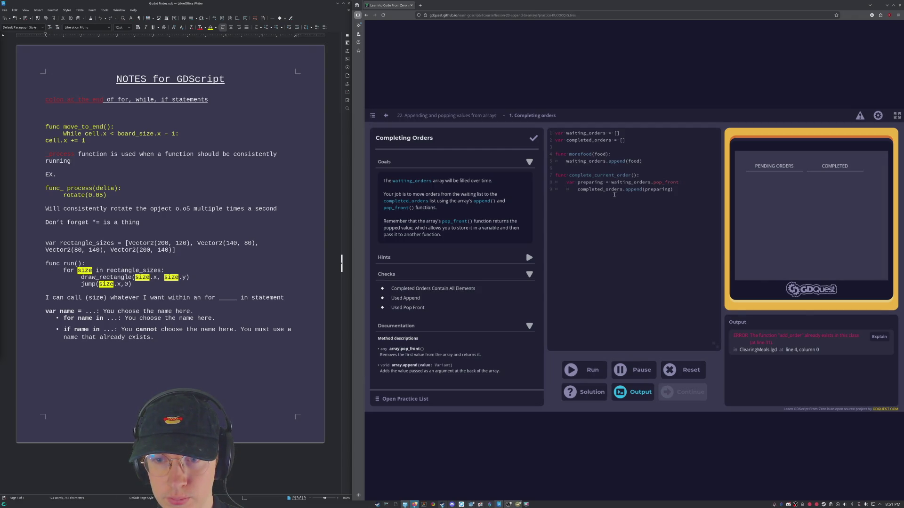
left_click(593, 372)
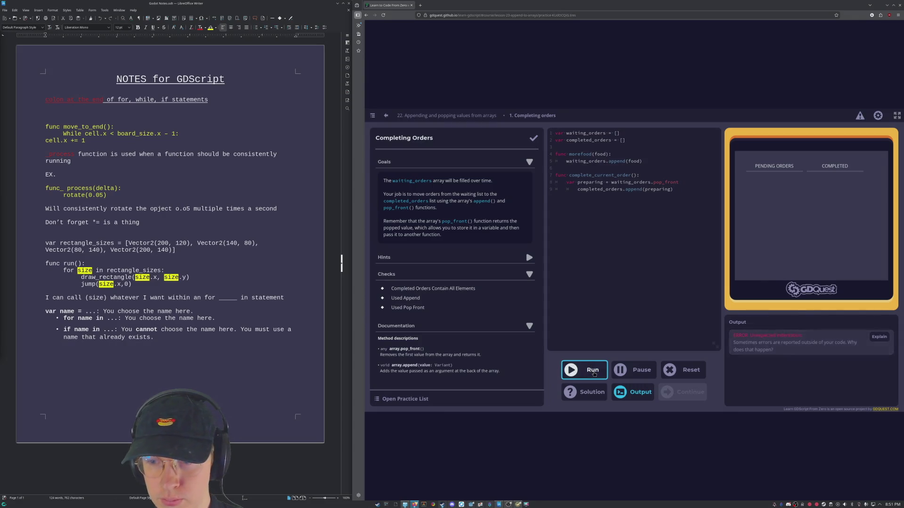
left_click(824, 345)
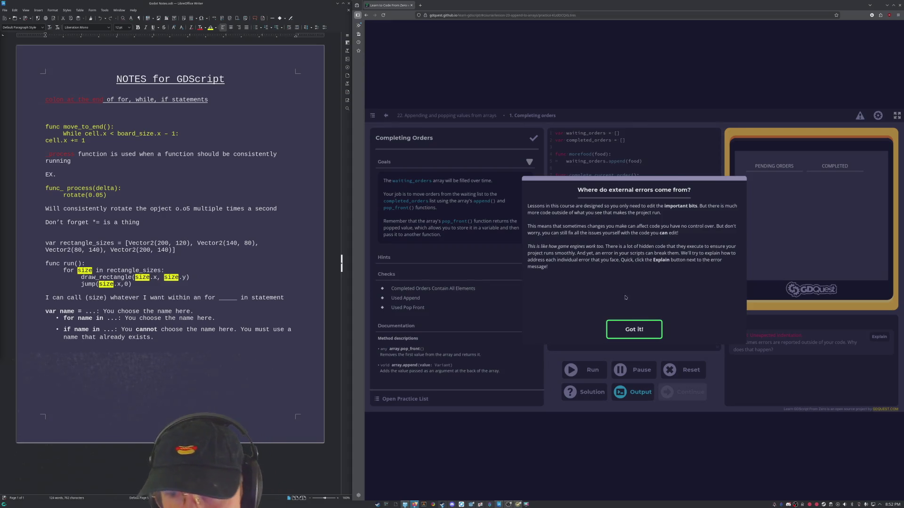
Dismiss the external-errors dialog and return to the Appending and popping values lesson via the breadcrumb.
left_click(635, 328)
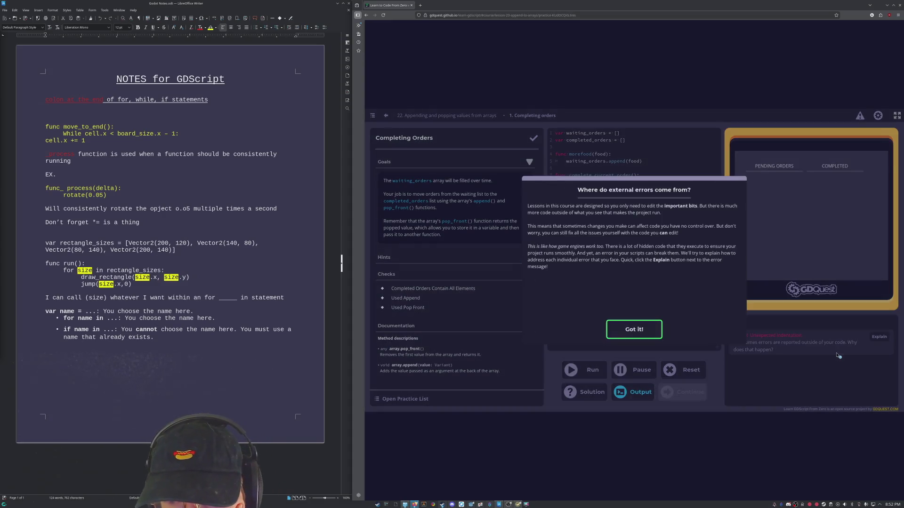
left_click(634, 329)
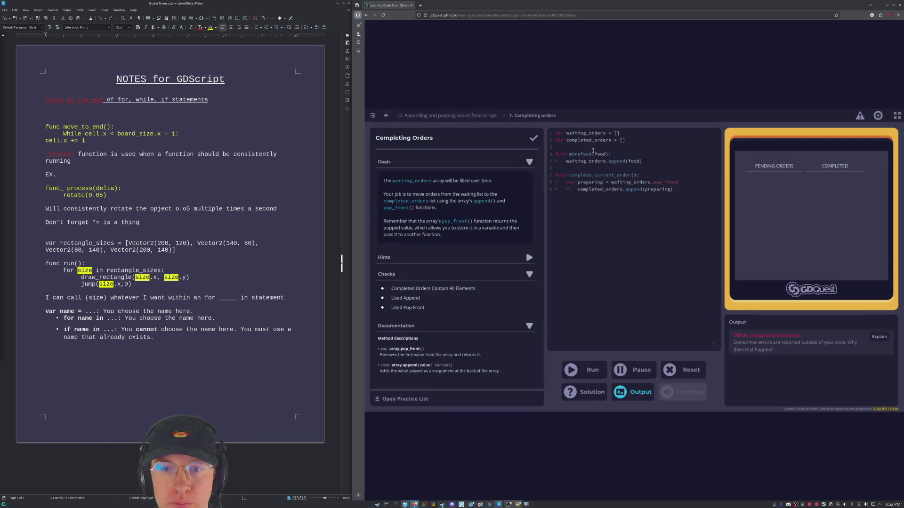
left_click(646, 162)
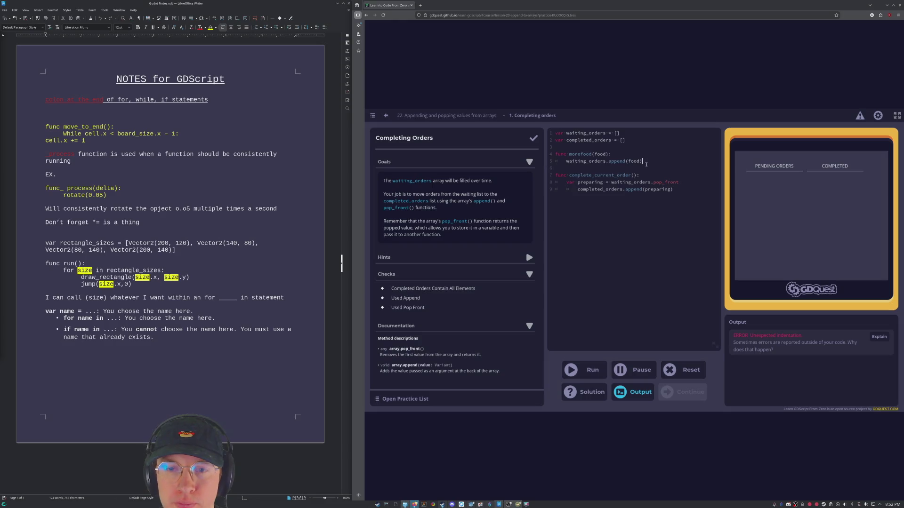
left_click(605, 154)
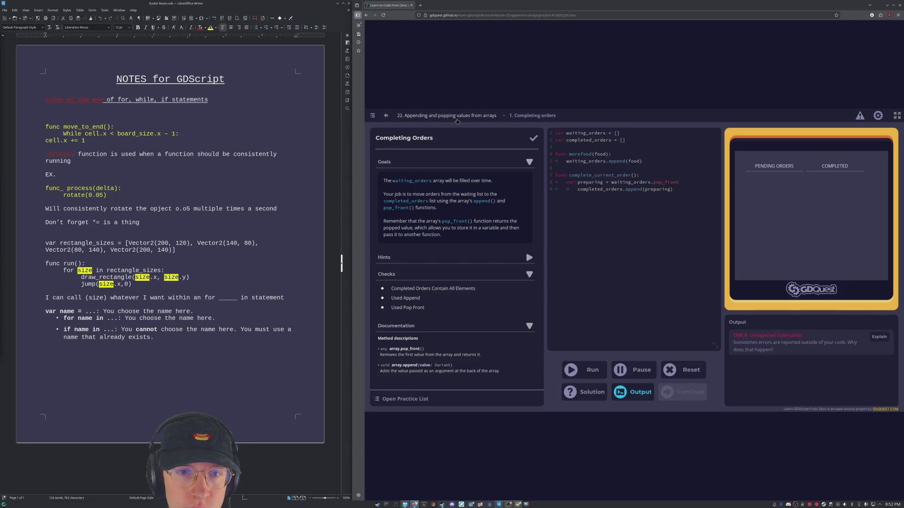
left_click(452, 117)
scroll(795, 247, "up", 5)
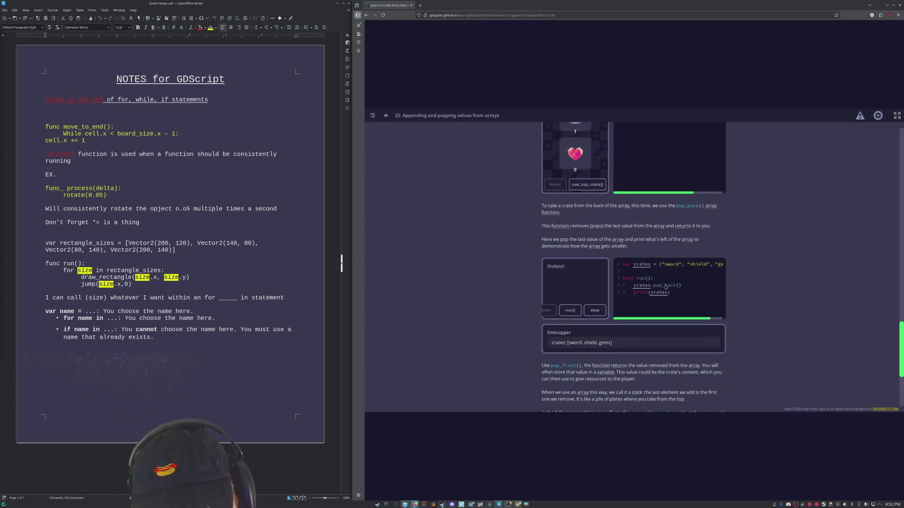
scroll(795, 248, "up", 5)
scroll(796, 247, "up", 5)
scroll(795, 247, "up", 3)
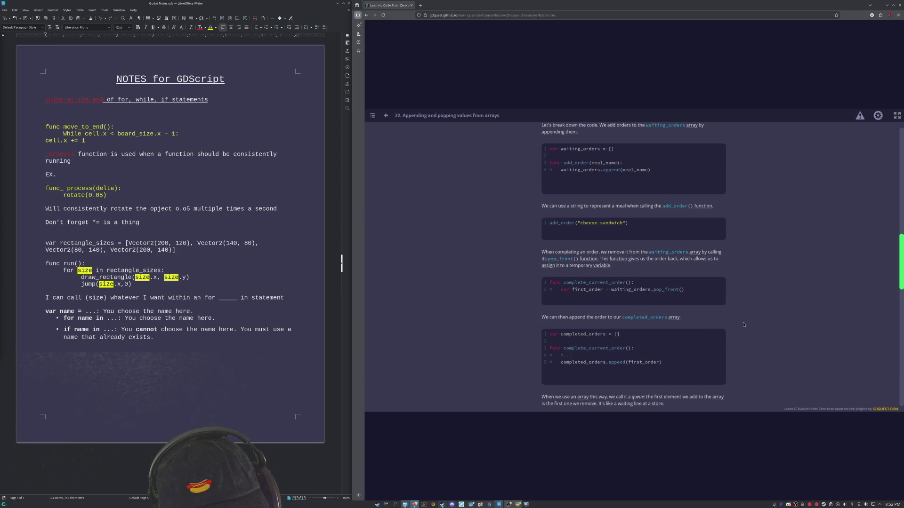
scroll(744, 325, "up", 1)
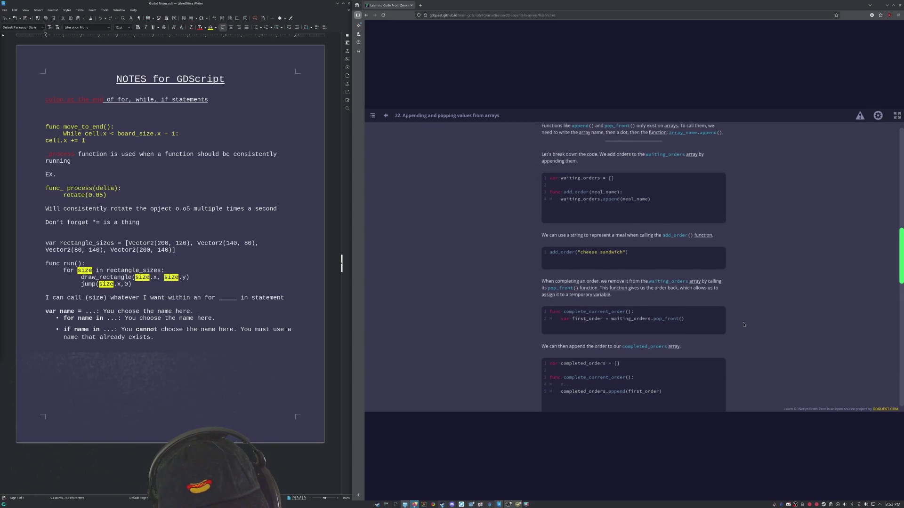
scroll(744, 325, "up", 1)
scroll(744, 324, "up", 1)
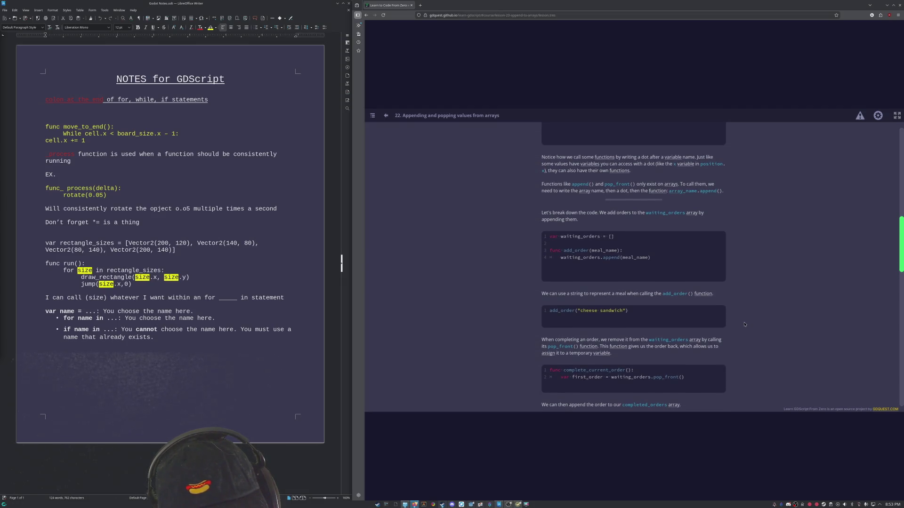
scroll(717, 317, "up", 1)
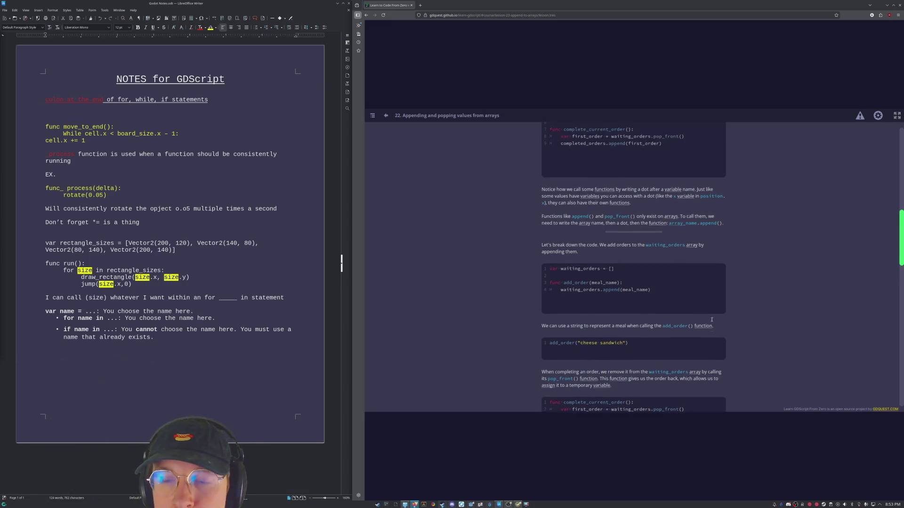
scroll(717, 318, "up", 1)
scroll(717, 317, "up", 3)
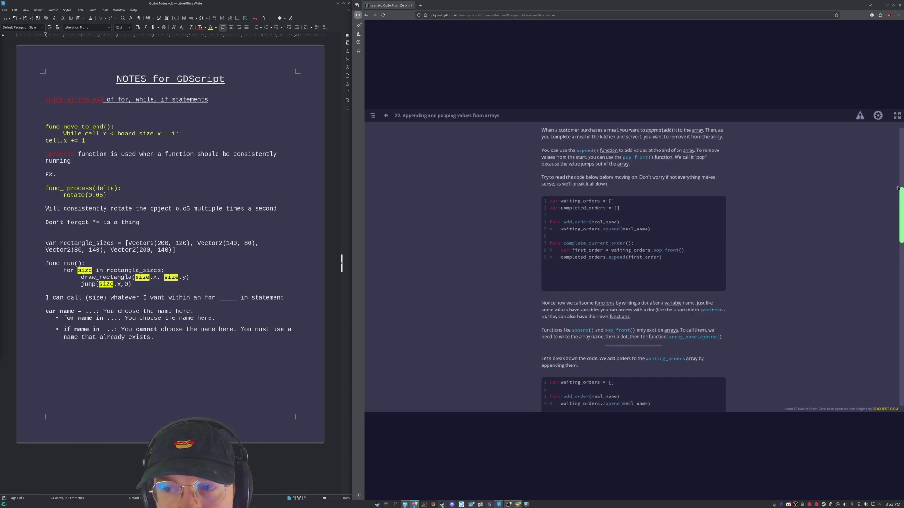
scroll(893, 251, "down", 3)
scroll(901, 262, "down", 8)
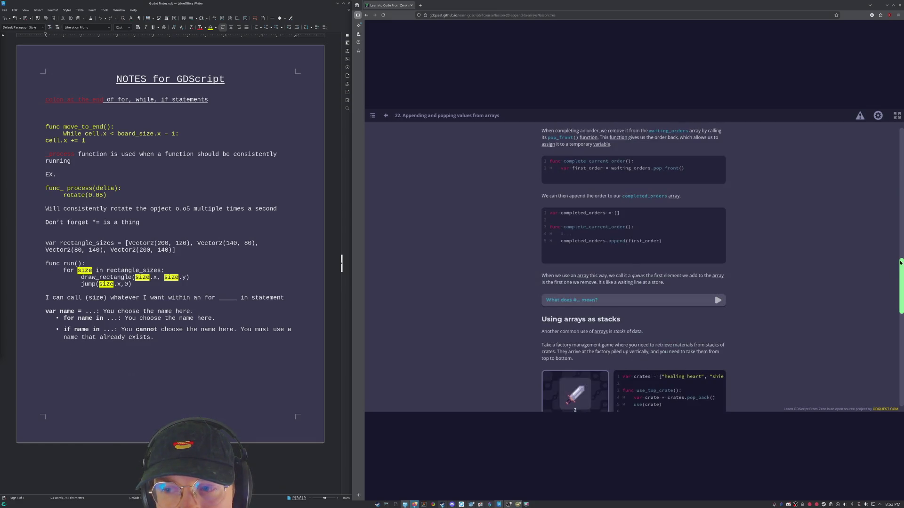
scroll(895, 215, "up", 2)
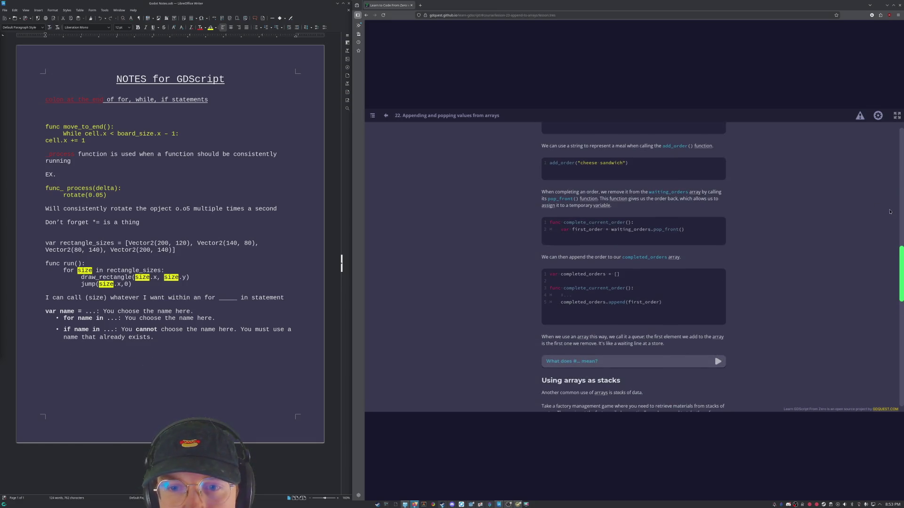
scroll(901, 233, "up", 3)
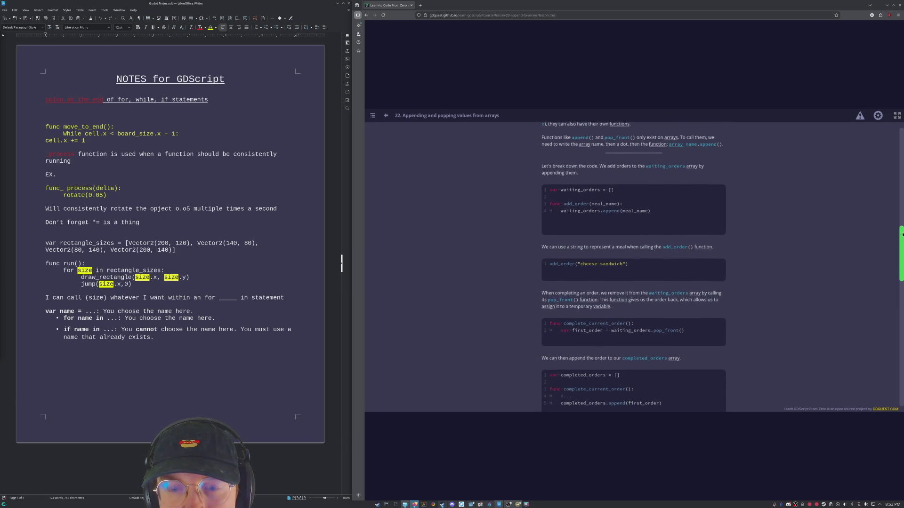
scroll(902, 233, "down", 2)
scroll(902, 233, "down", 3)
scroll(901, 234, "down", 3)
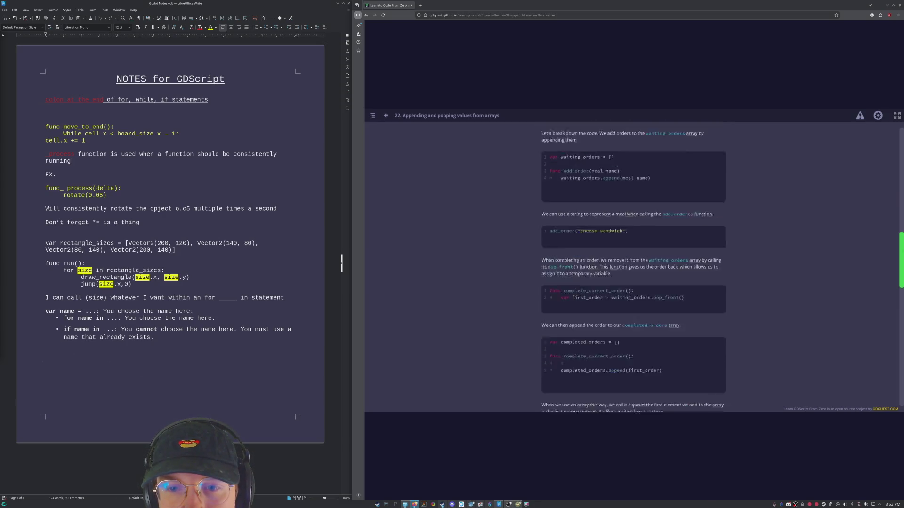
scroll(901, 234, "down", 4)
scroll(901, 233, "down", 1)
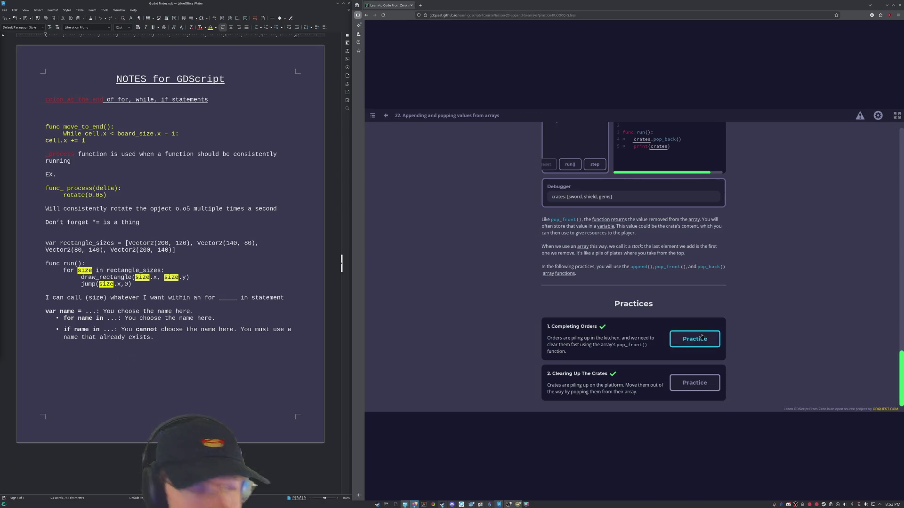
Reopen Completing Orders and declare func complete_current_order(): beneath add_to_order(order).
left_click(695, 339)
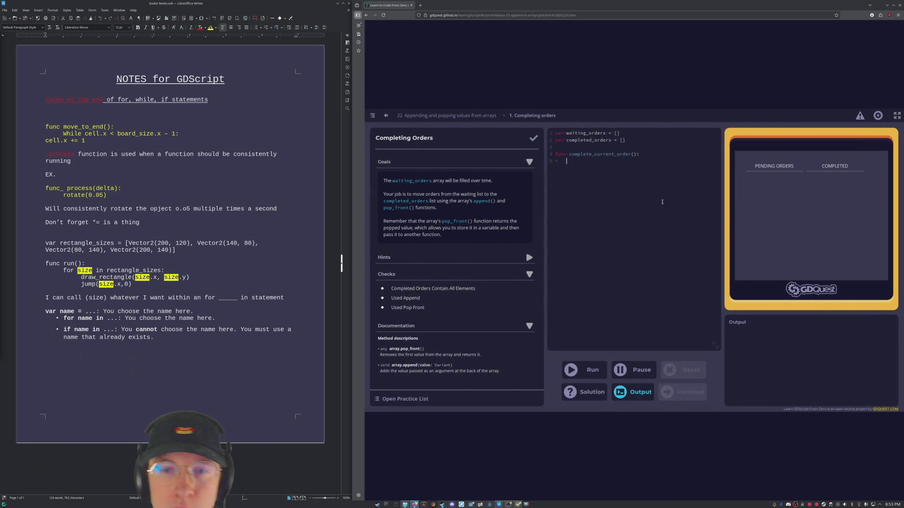
left_click(649, 141)
key("Return")
key("Return")
type("func")
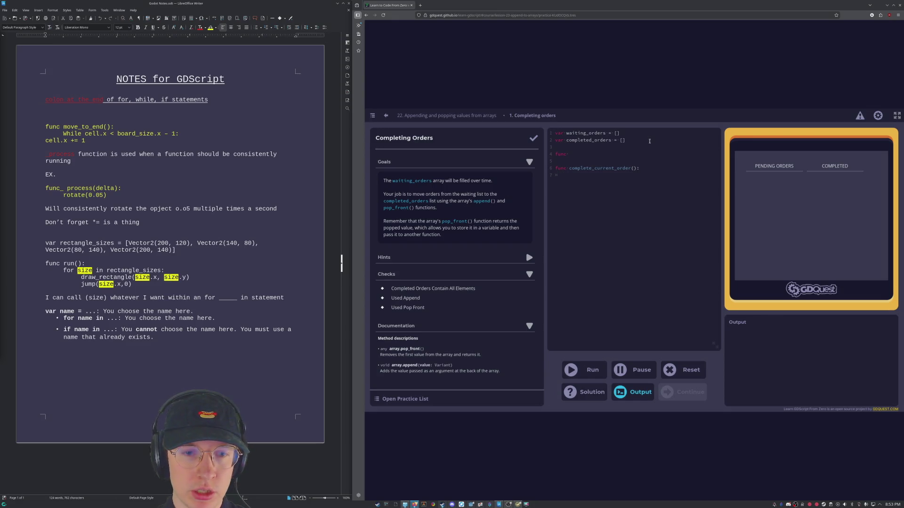
type(" add")
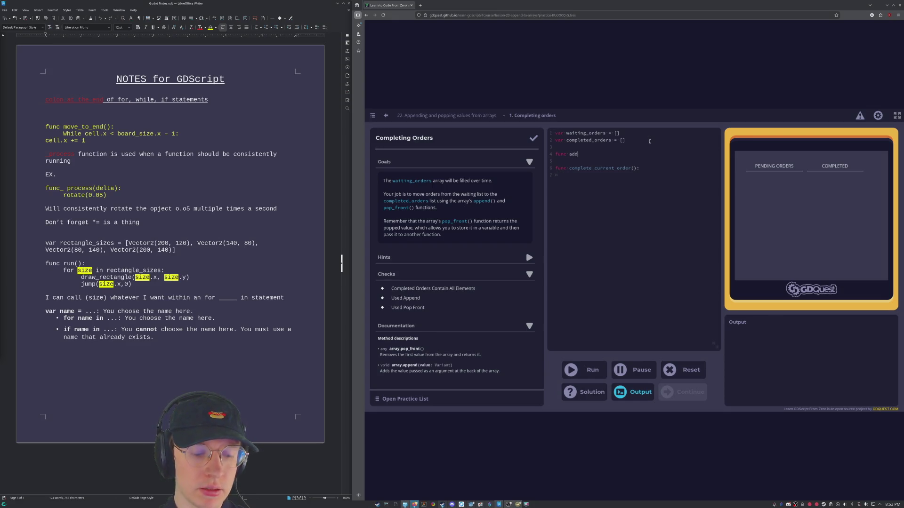
type("_too")
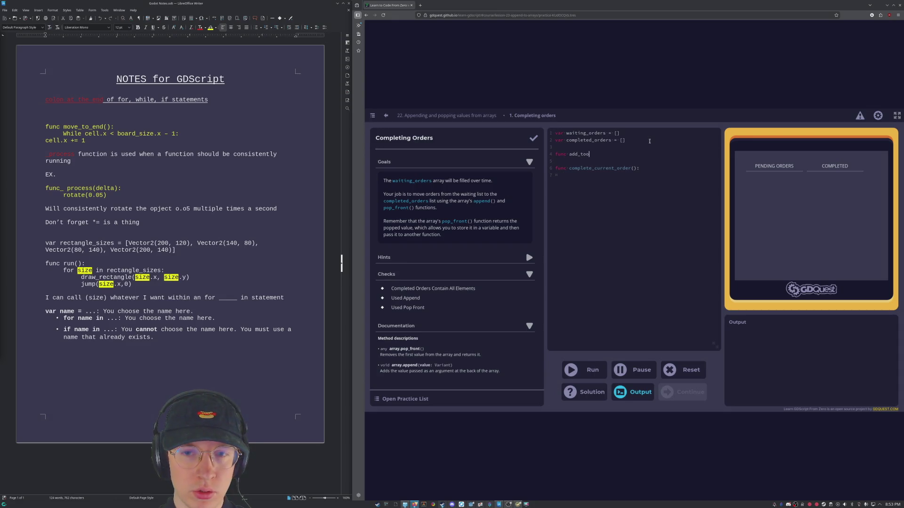
key("BackSpace")
type("_or")
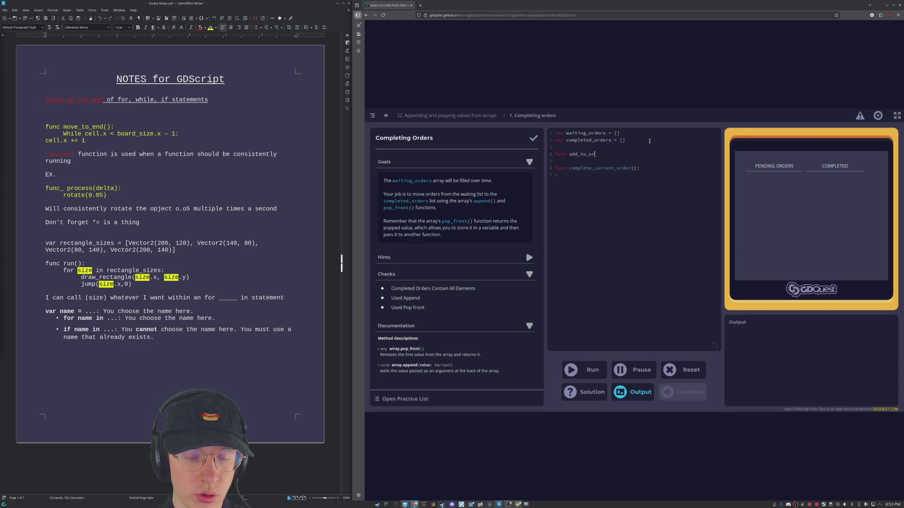
type("der")
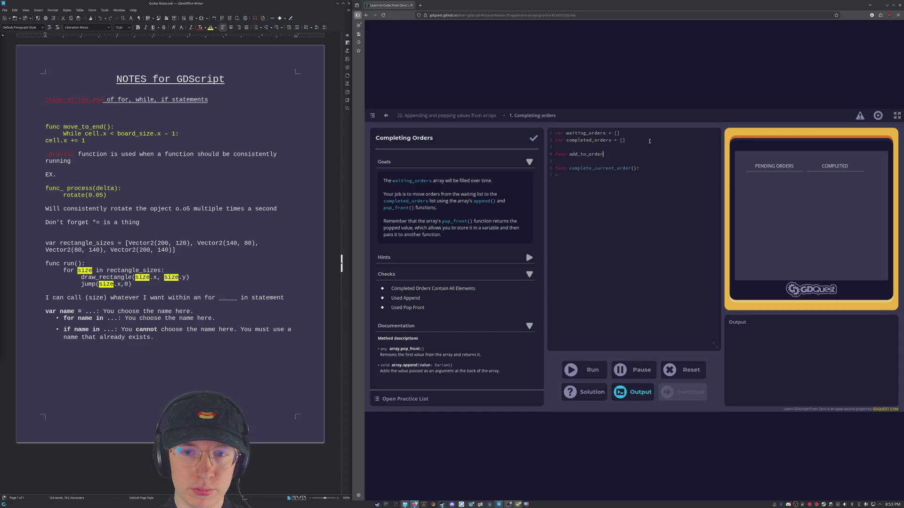
type("()")
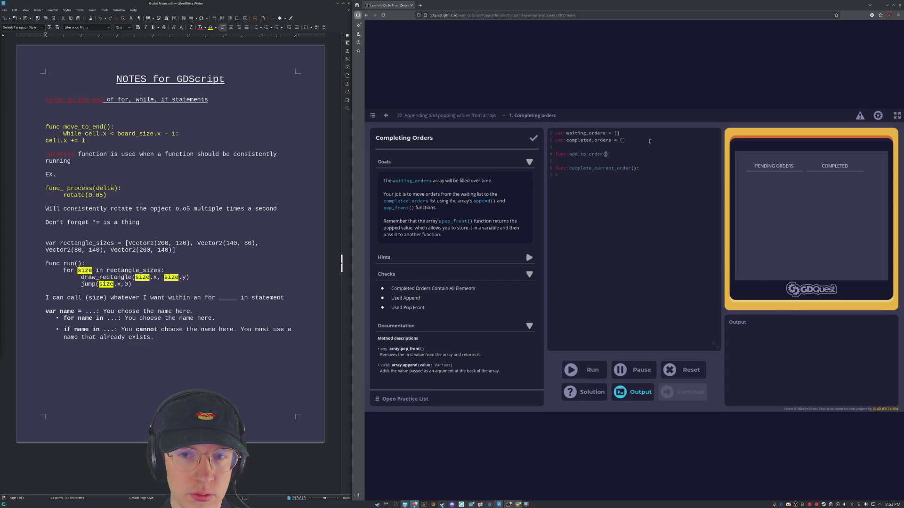
type("order")
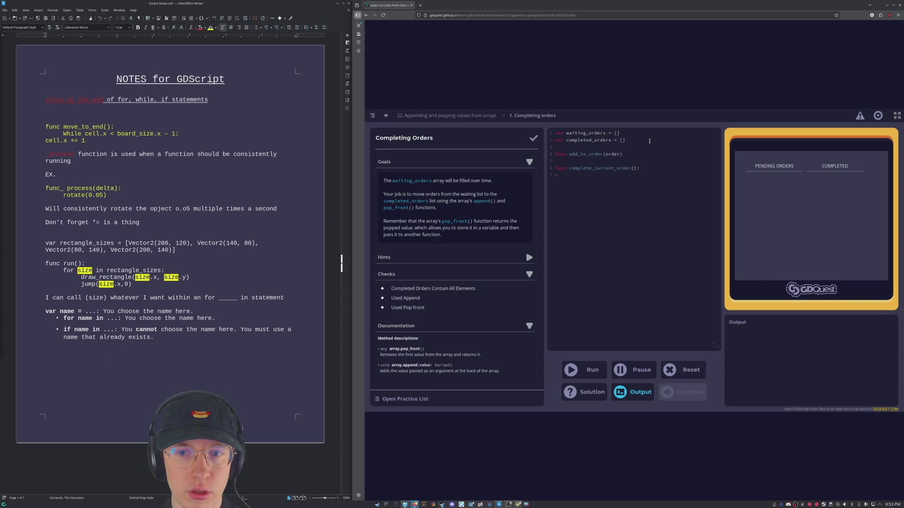
key("Return")
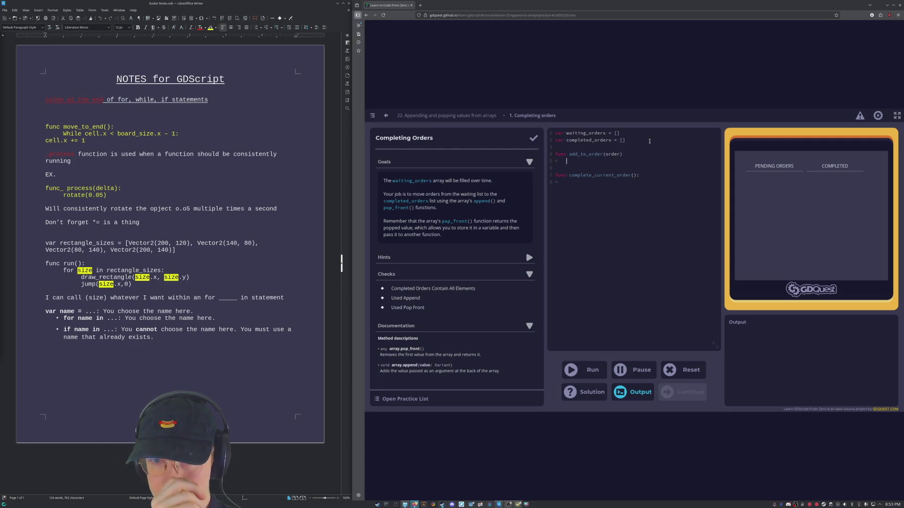
type("waiting_orders.append")
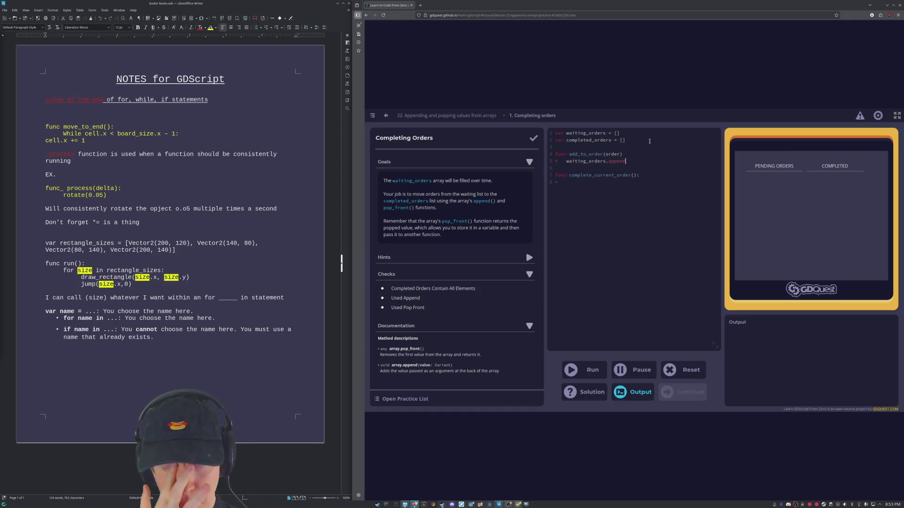
type("(order")
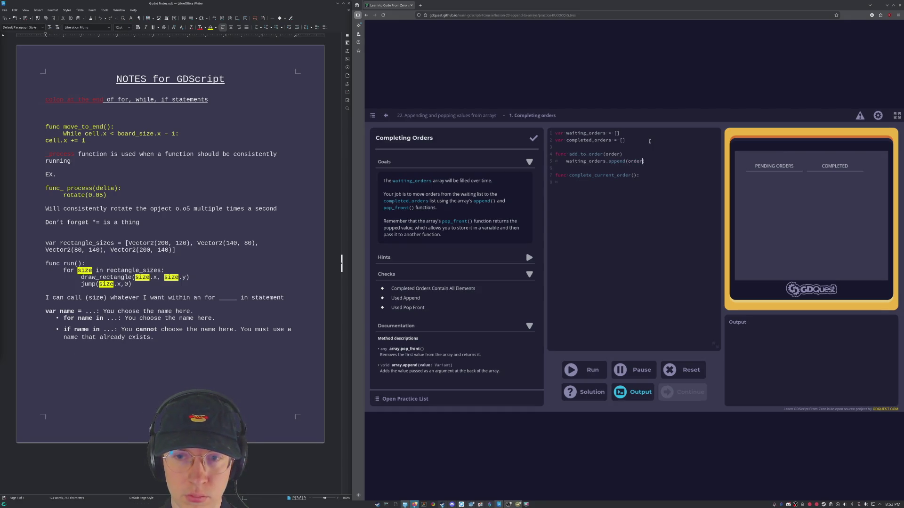
left_click(647, 177)
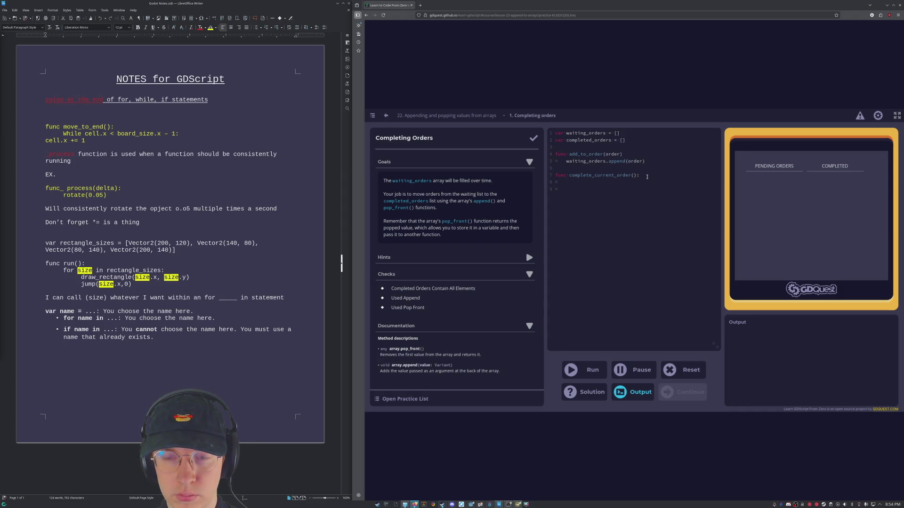
type("completed")
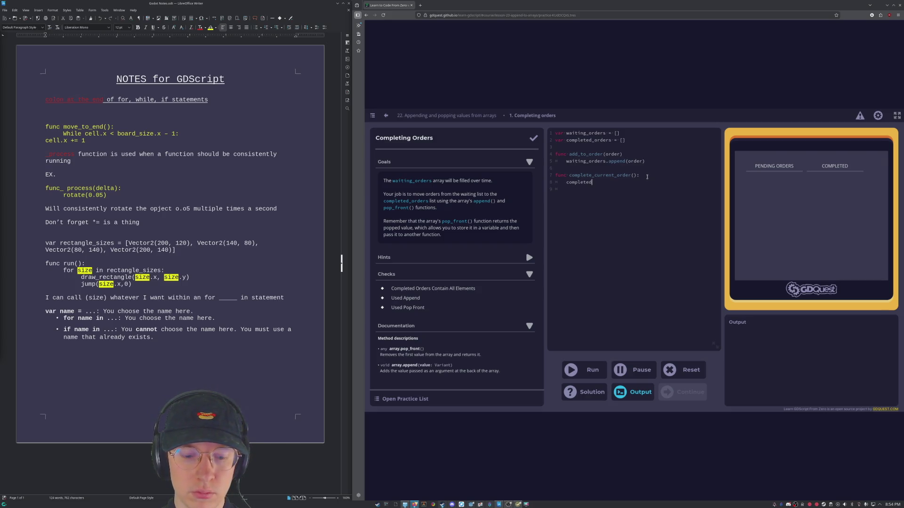
type("_order")
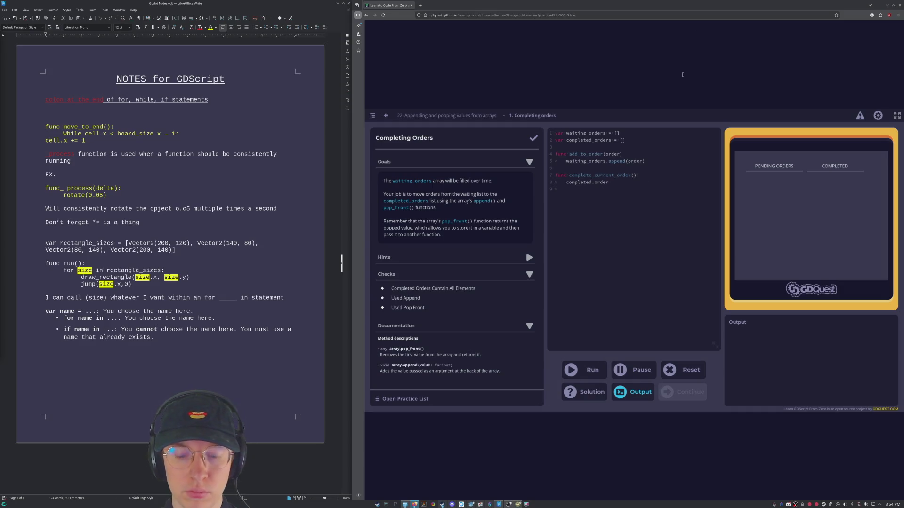
Write var finished_food = add_to_order.pop_front(order), then begin completed.orders.append(finished_food) below it.
key("BackSpace")
key("BackSpace")
key("BackSpace")
key("BackSpace")
key("BackSpace")
key("BackSpace")
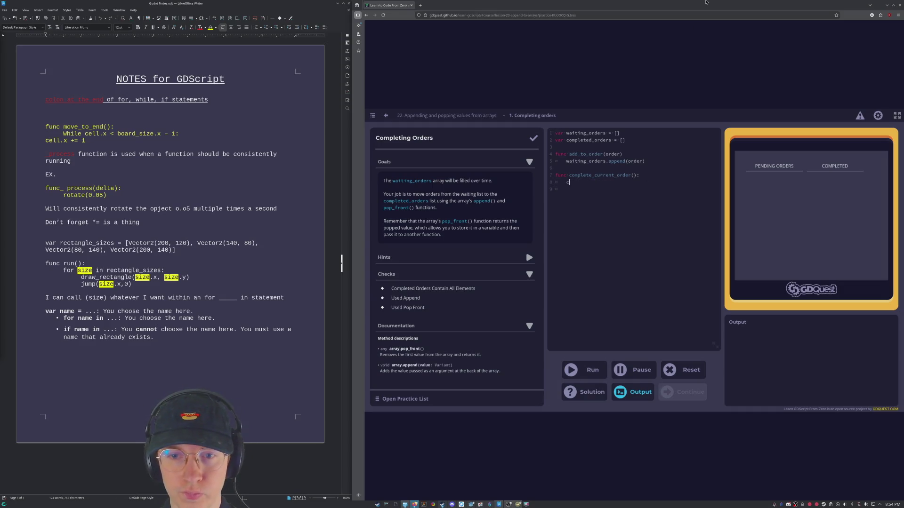
type("var ")
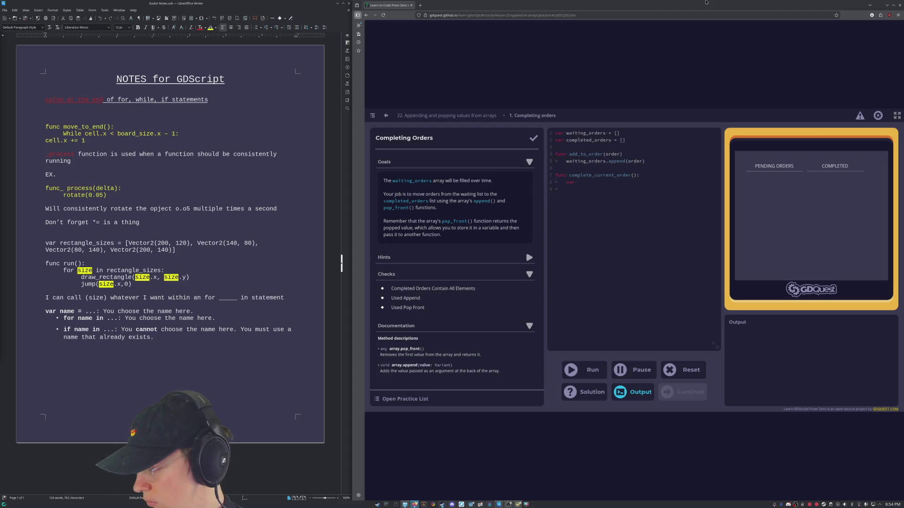
type("finished_food = ")
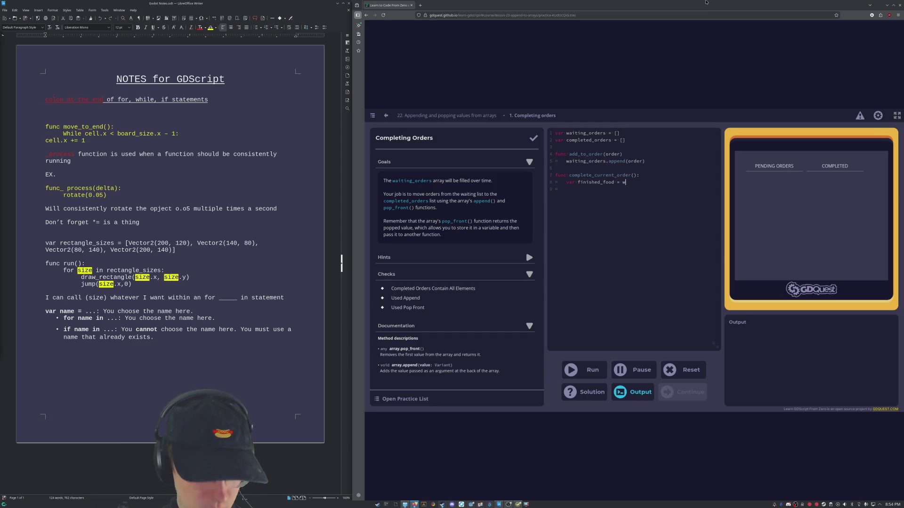
type("waiting.orders")
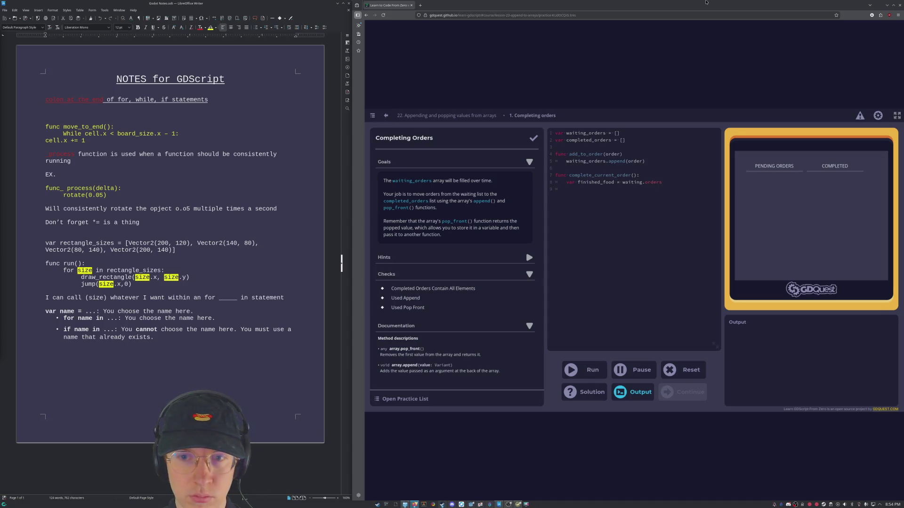
key("BackSpace")
key("BackSpace")
key("BackSpace")
type(".pop_front(")
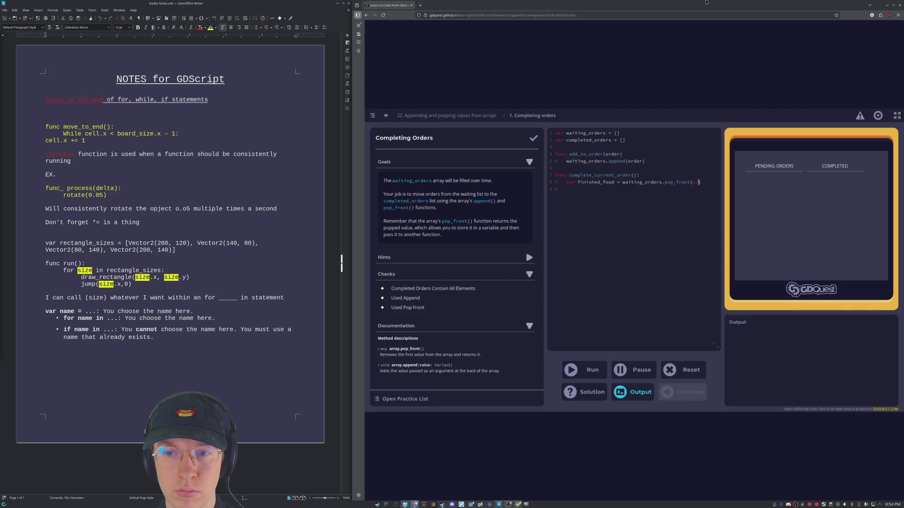
type("(order")
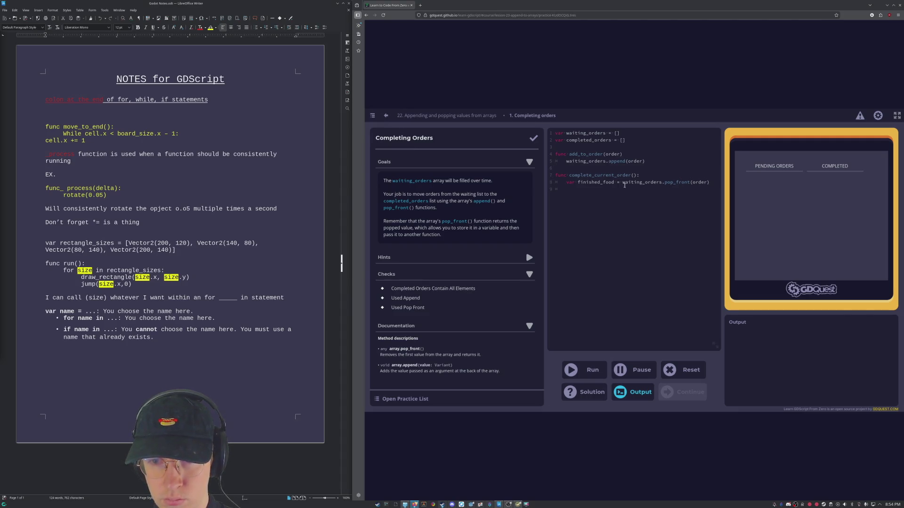
mouse_move(622, 182)
left_mouse_down()
mouse_move(690, 183)
mouse_move(662, 183)
left_mouse_up()
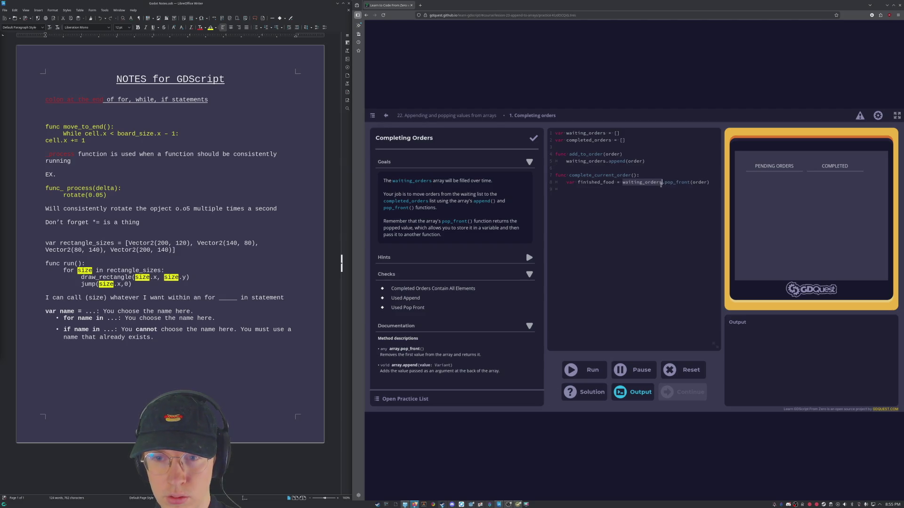
type("add_to_order")
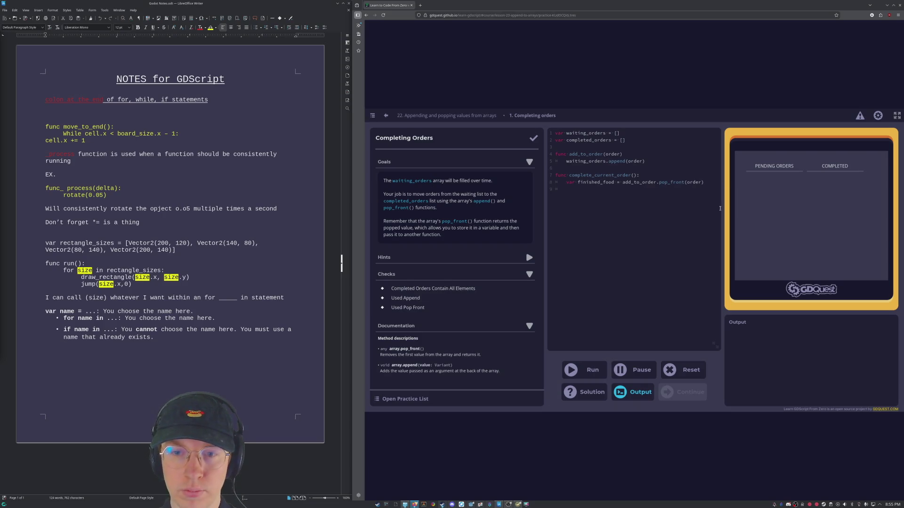
key("Return")
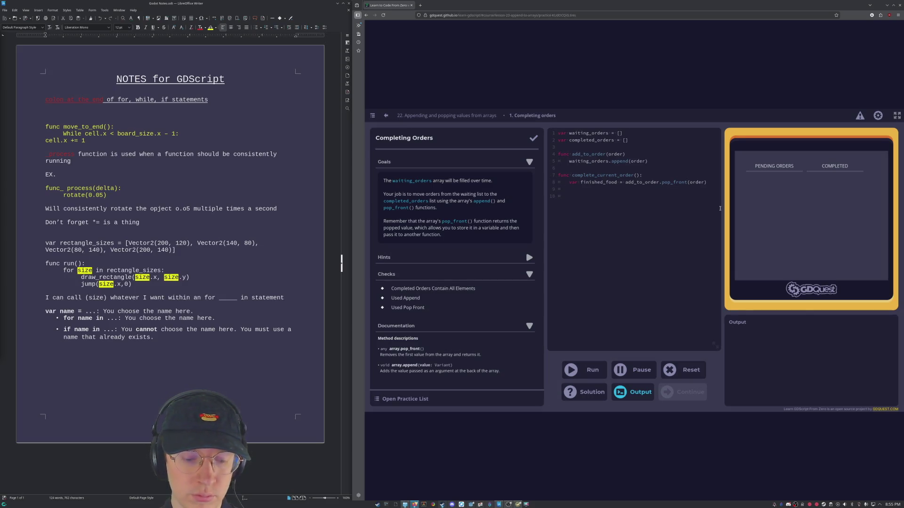
type("completed.orders.")
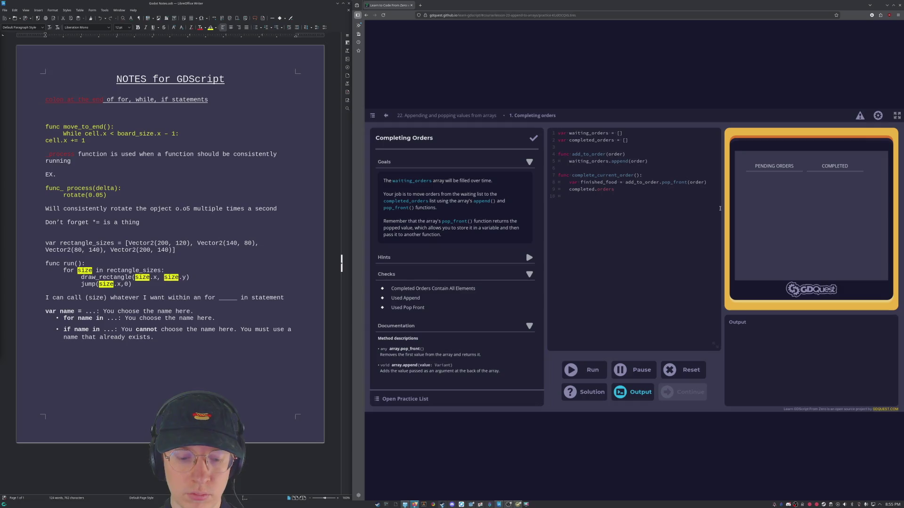
type("append")
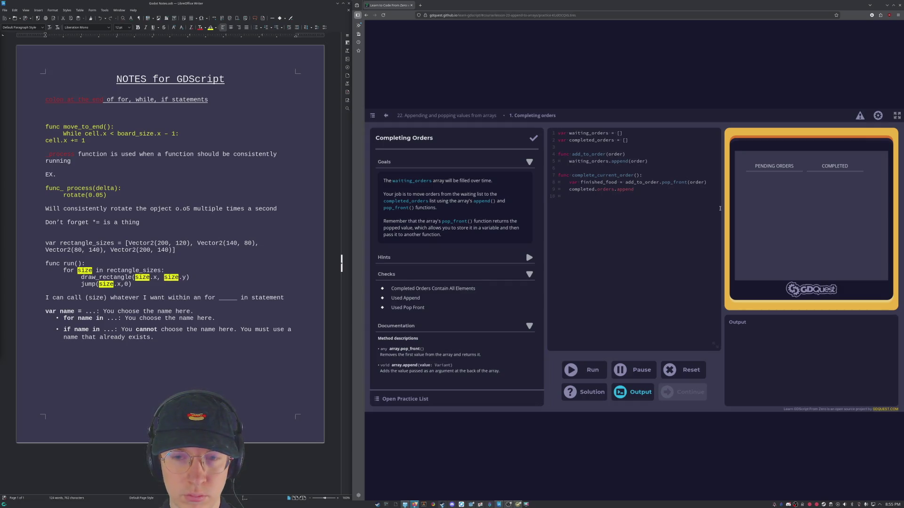
type("(")
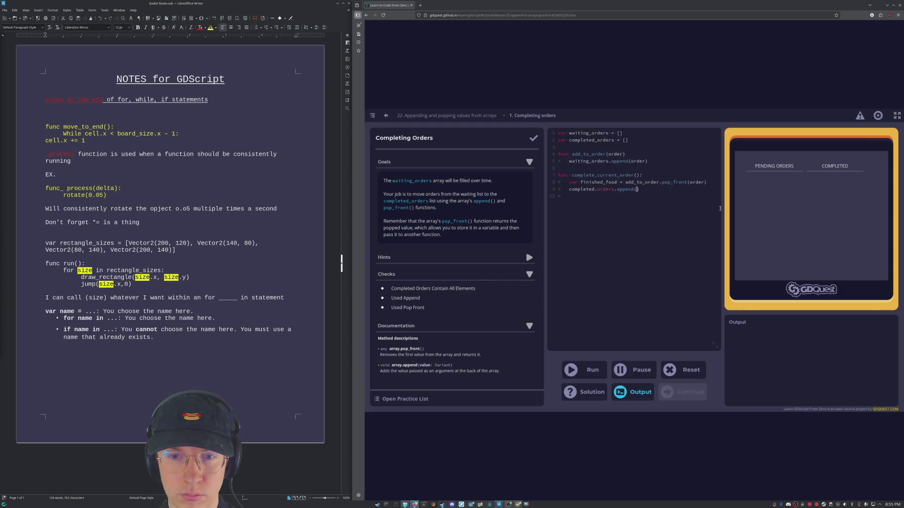
type("finished")
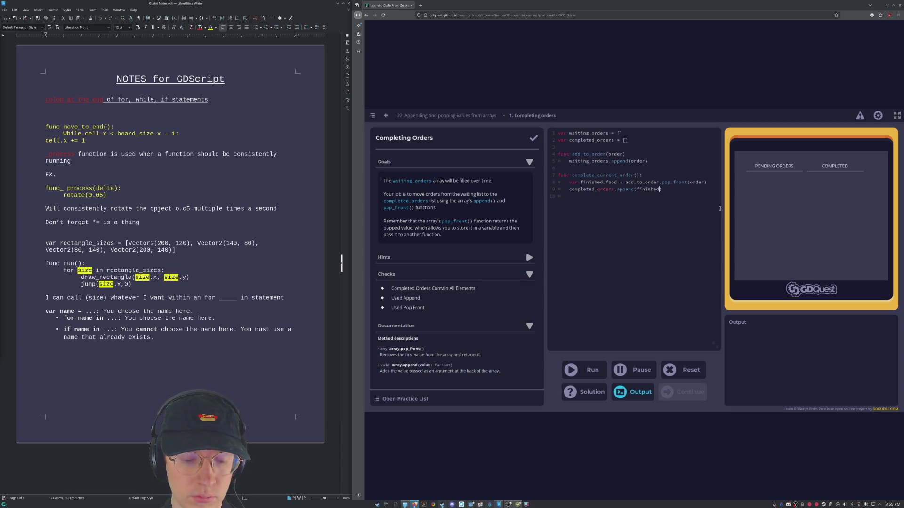
type("_food")
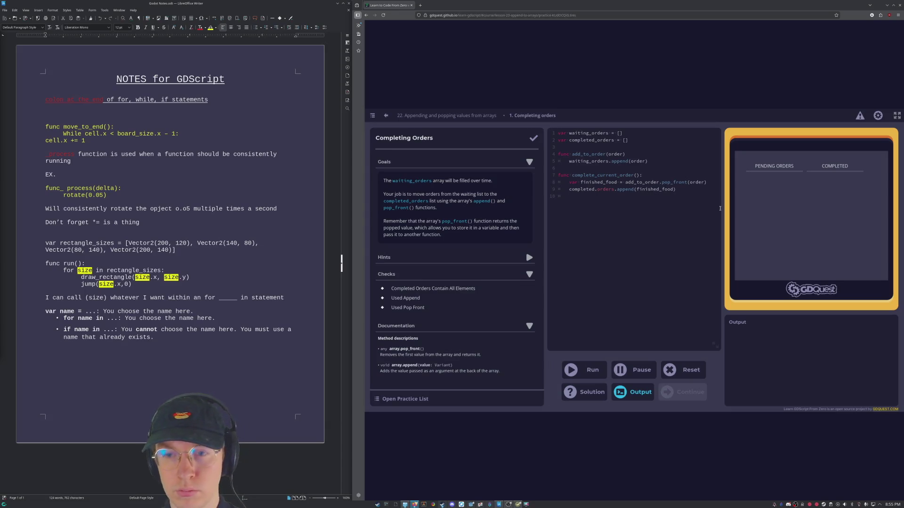
Run, then add the missing colon after add_to_order(order) and run again.
left_click(594, 371)
left_click(628, 154)
type(":")
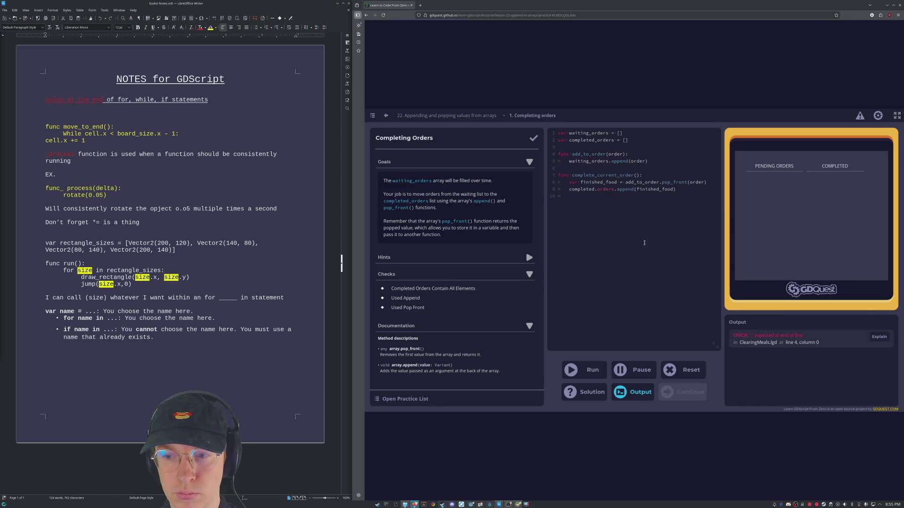
left_click(571, 371)
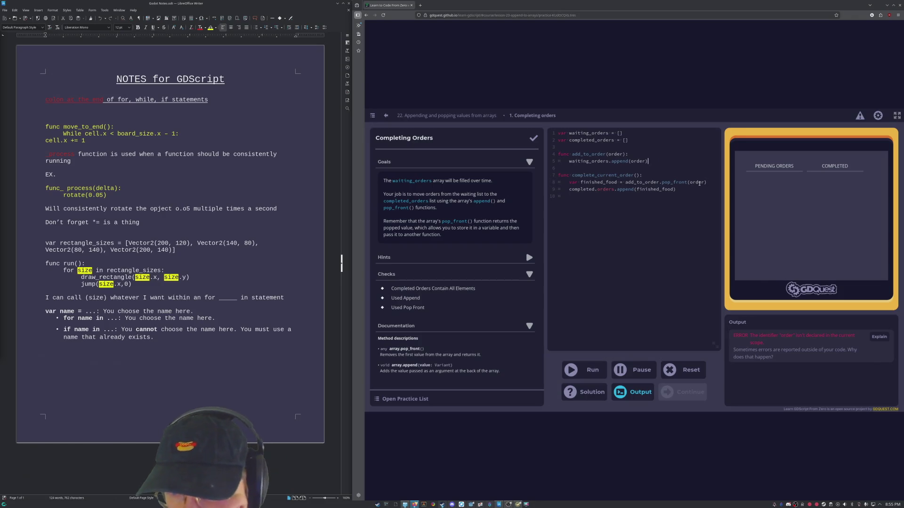
Empty pop_front's order argument, rerun, and explain the add_to_order not-declared-in-scope error.
double_click(691, 183)
key("BackSpace")
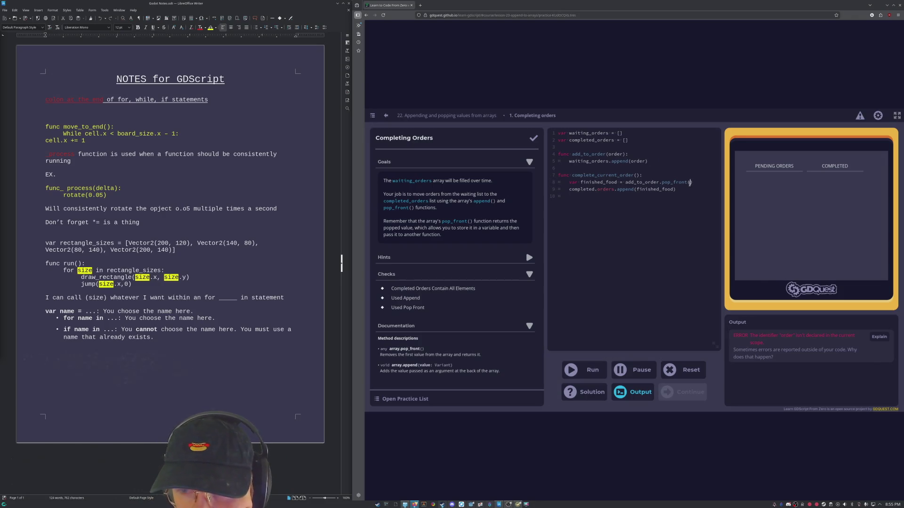
left_click(581, 366)
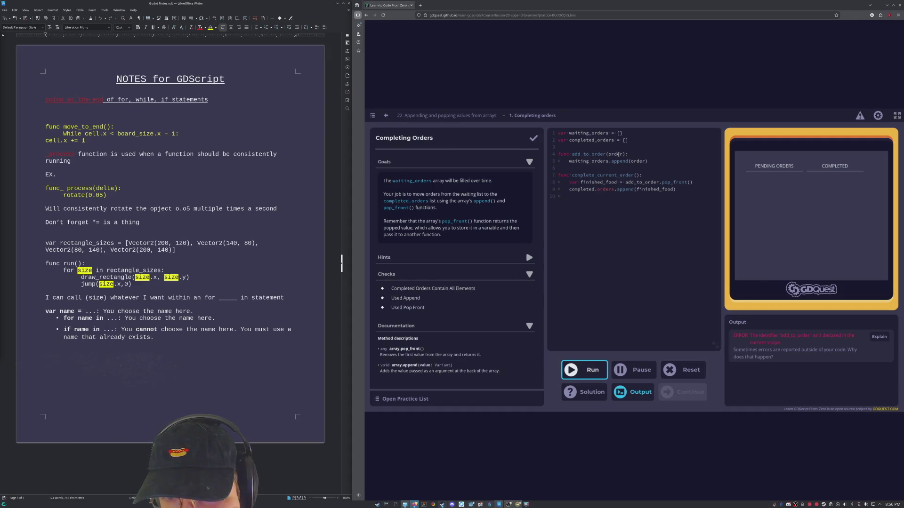
left_click(880, 337)
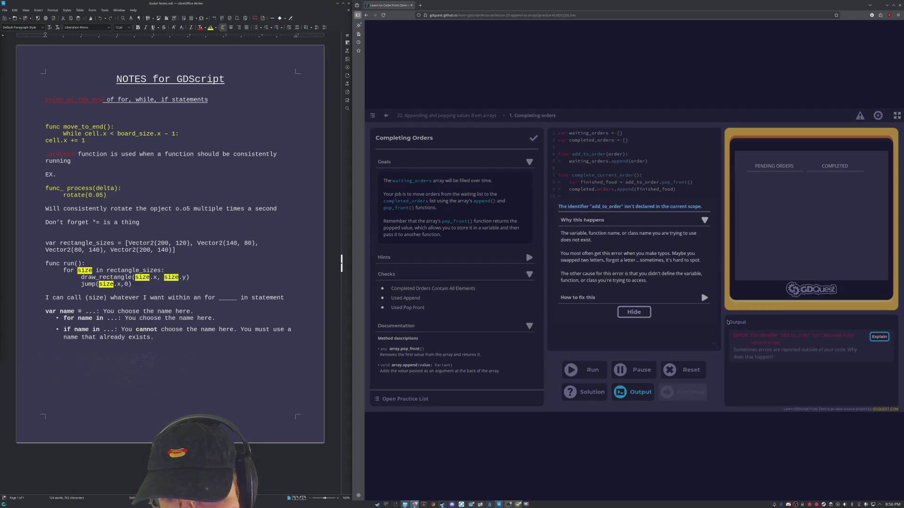
Expand 'How to fix this' for the undeclared add_to_order error, then hide the explanation.
left_click(674, 294)
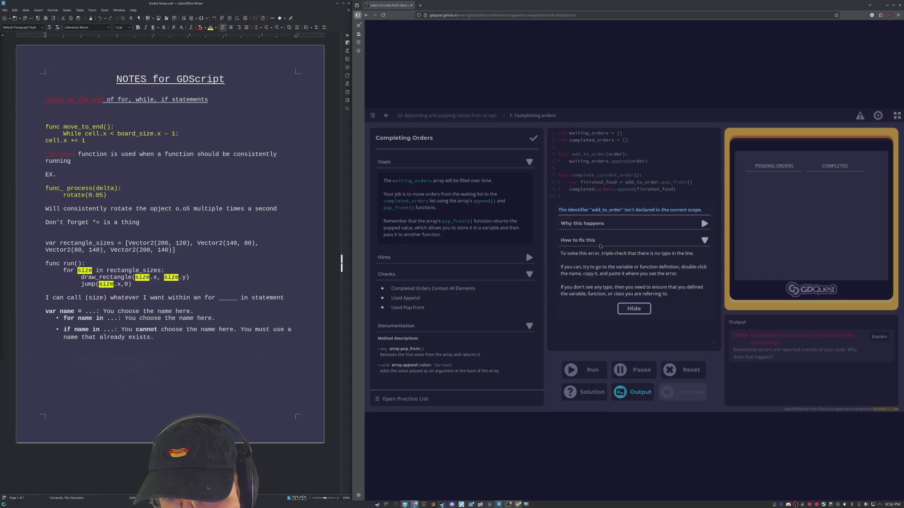
left_click(634, 309)
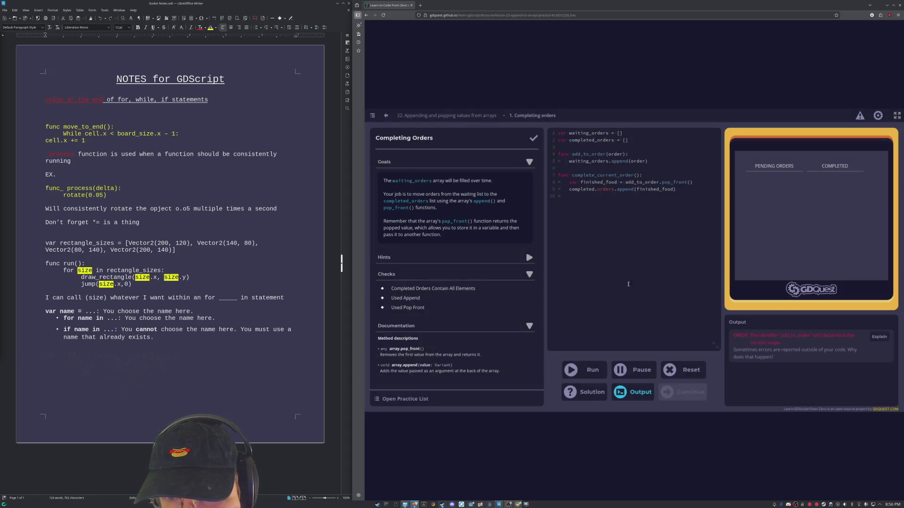
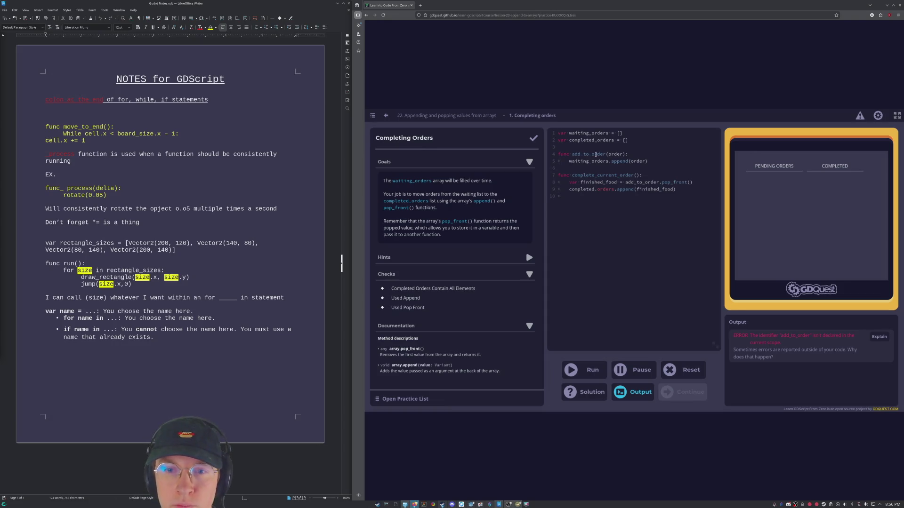
Select all of the Completing Orders practice code from the last line upward.
left_click(646, 157)
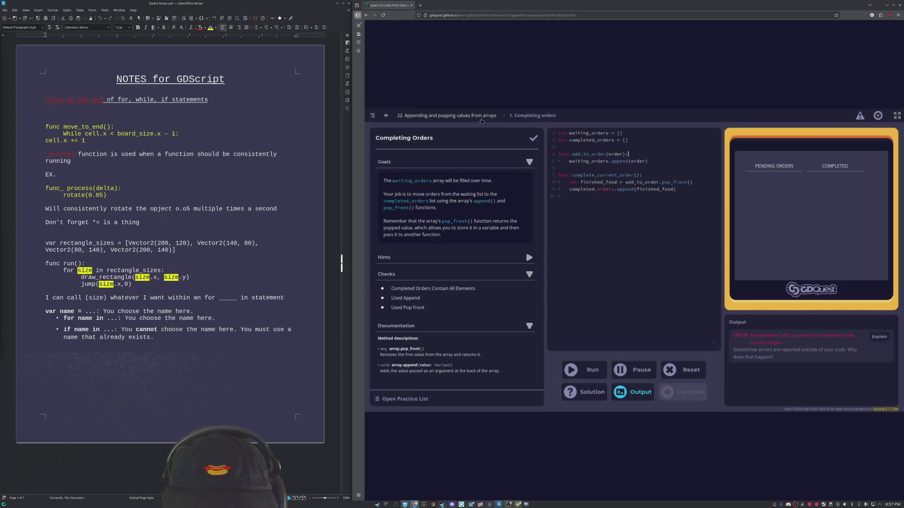
left_click(571, 197)
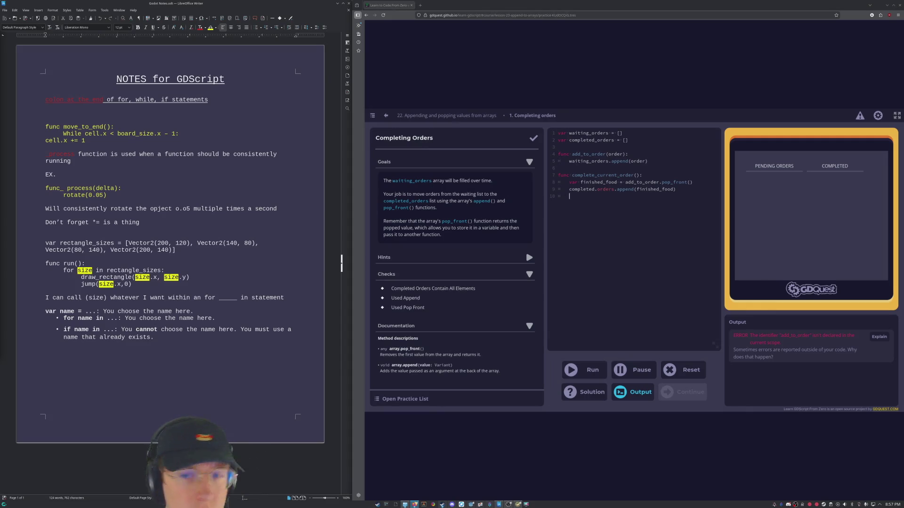
key("shift+Up")
key("shift+Up")
key("shift+Up")
key("shift+Up")
key("shift+Up")
key("shift+Up")
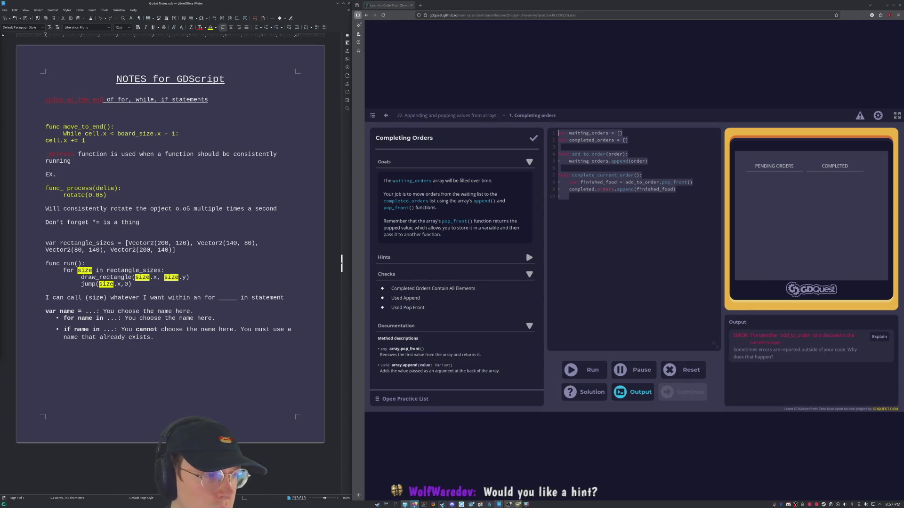
Reveal Hint 1 and highlight the word append on line 5.
left_click(529, 257)
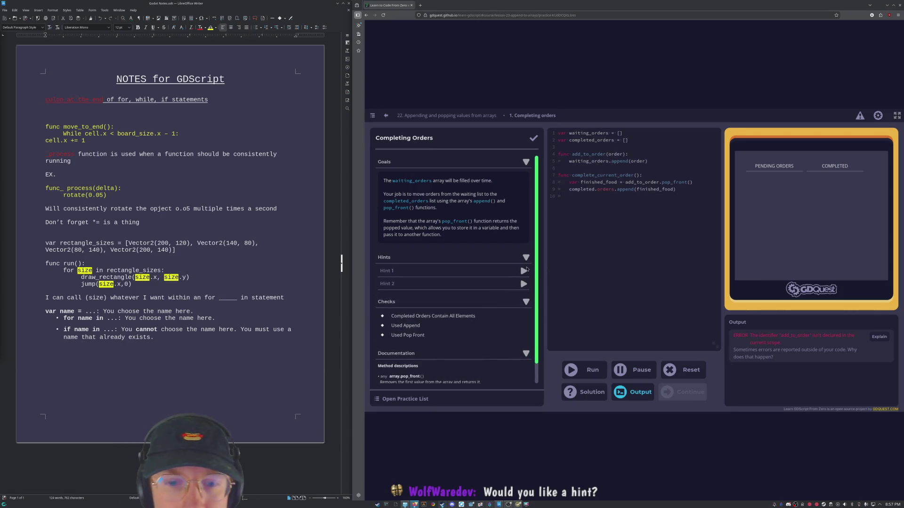
left_click(495, 271)
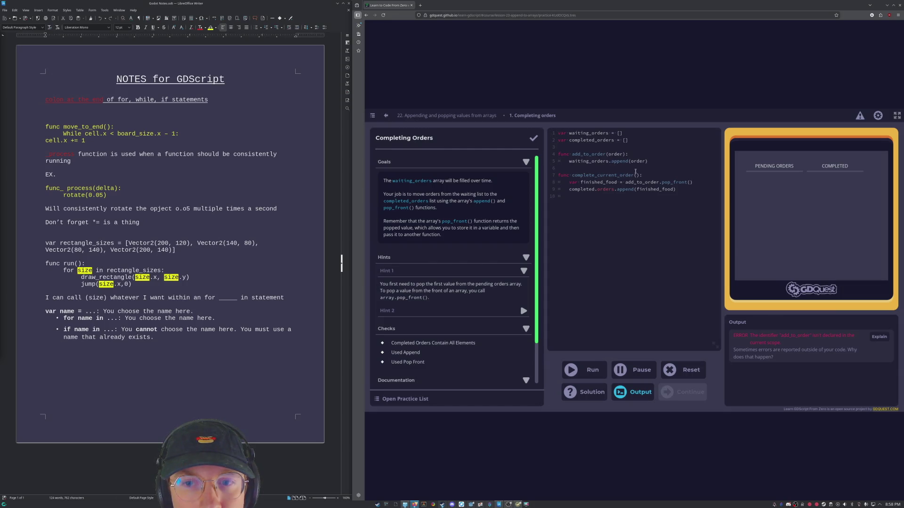
double_click(614, 161)
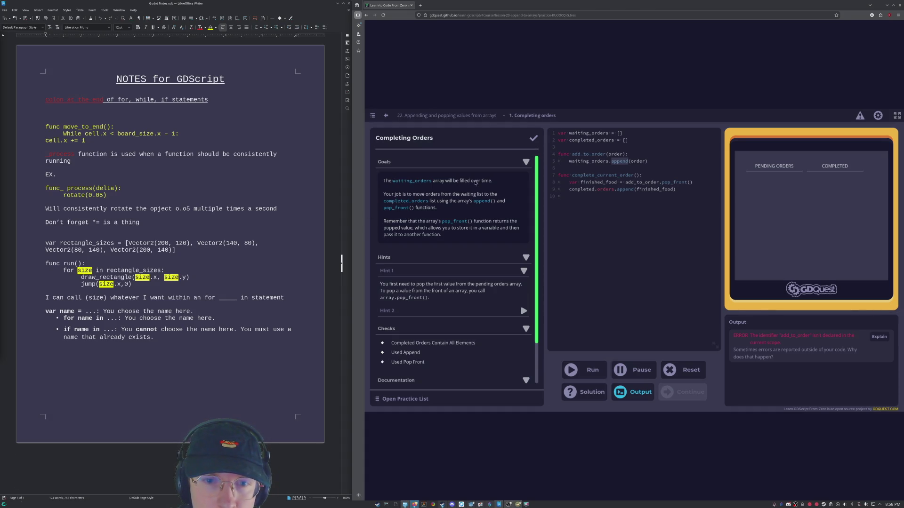
scroll(418, 194, "down", 2)
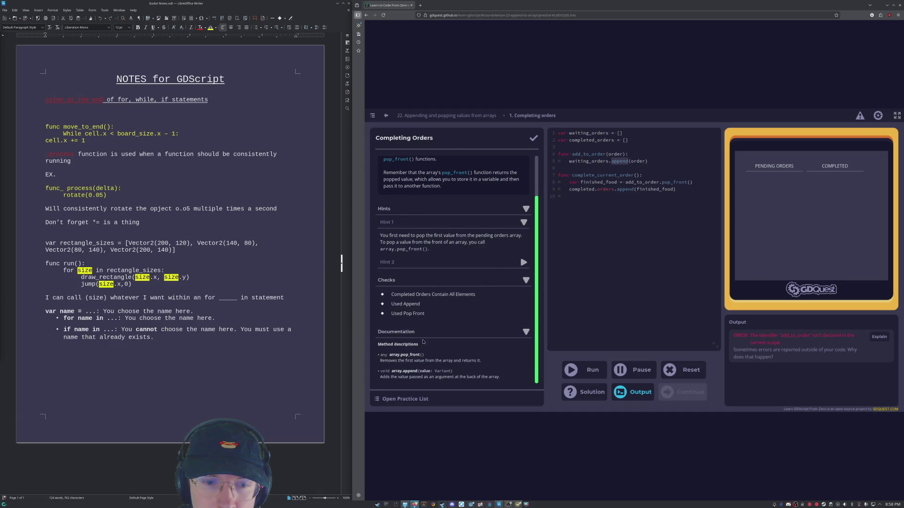
scroll(428, 316, "up", 2)
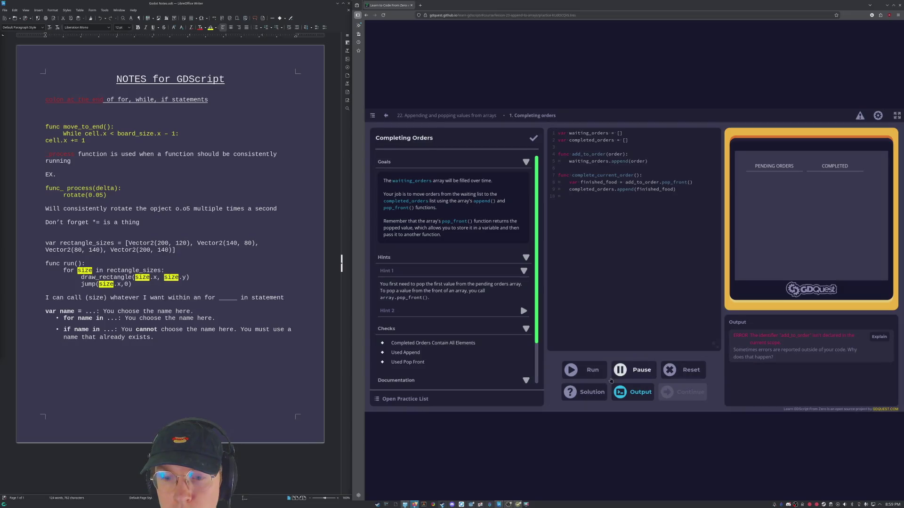
Pass order into pop_front() and rerun the practice code twice.
left_click(593, 373)
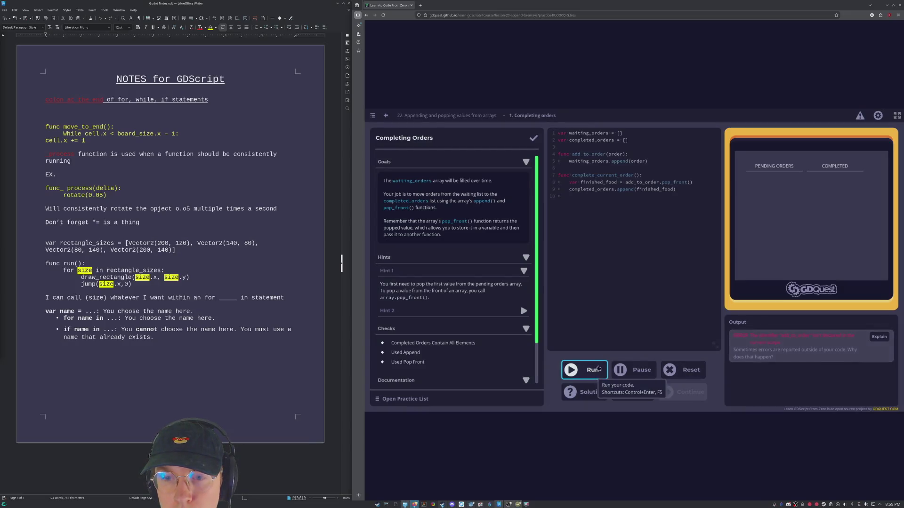
left_click(683, 189)
left_click(696, 182)
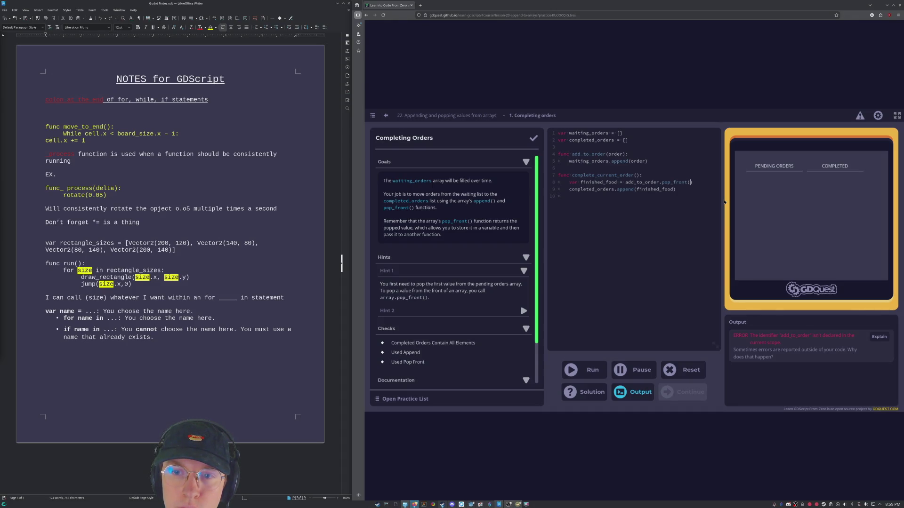
type("order")
left_click(574, 370)
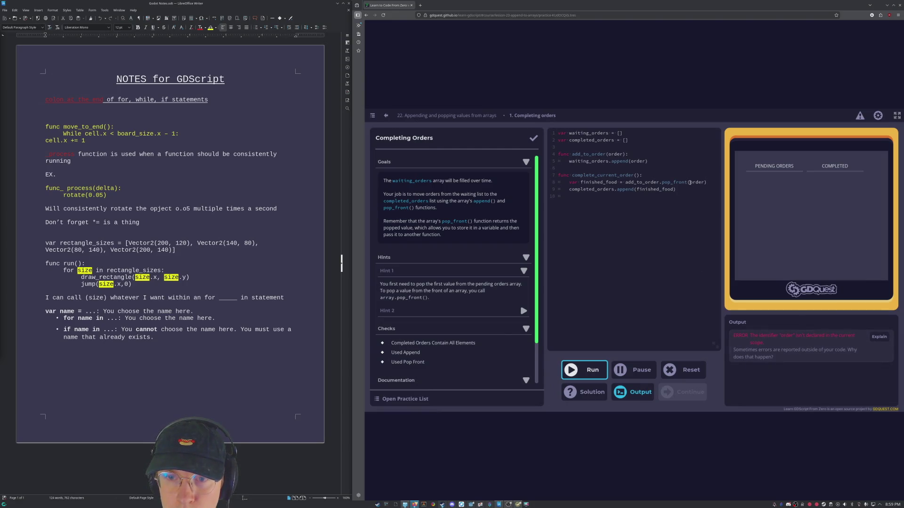
left_click(636, 175)
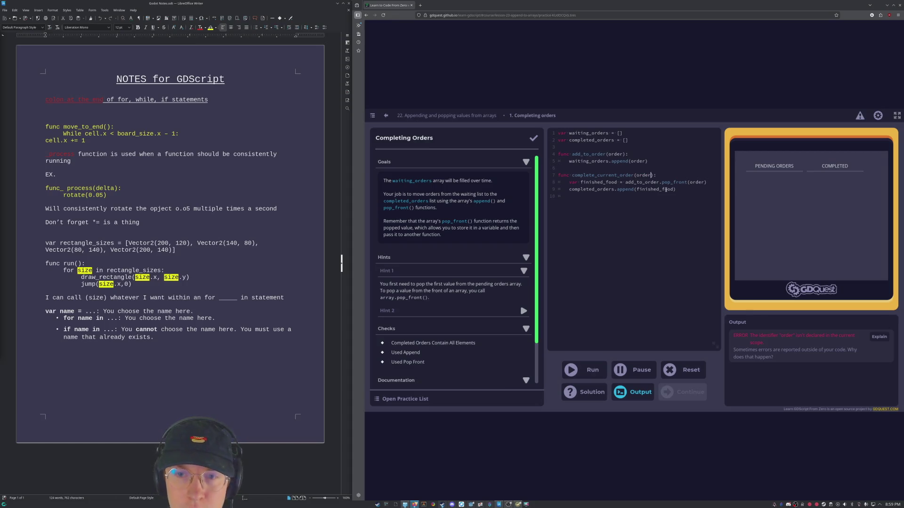
left_click(587, 374)
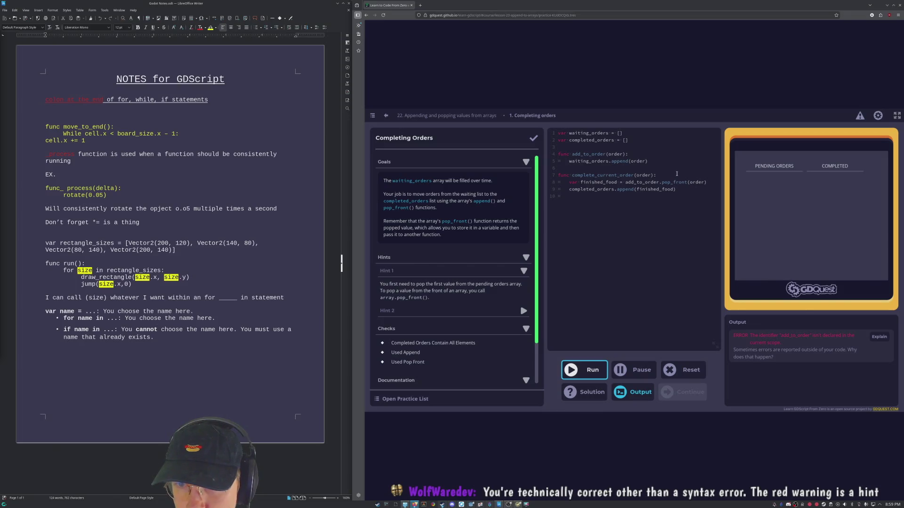
Indent the complete_current_order line one level further.
left_click(570, 211)
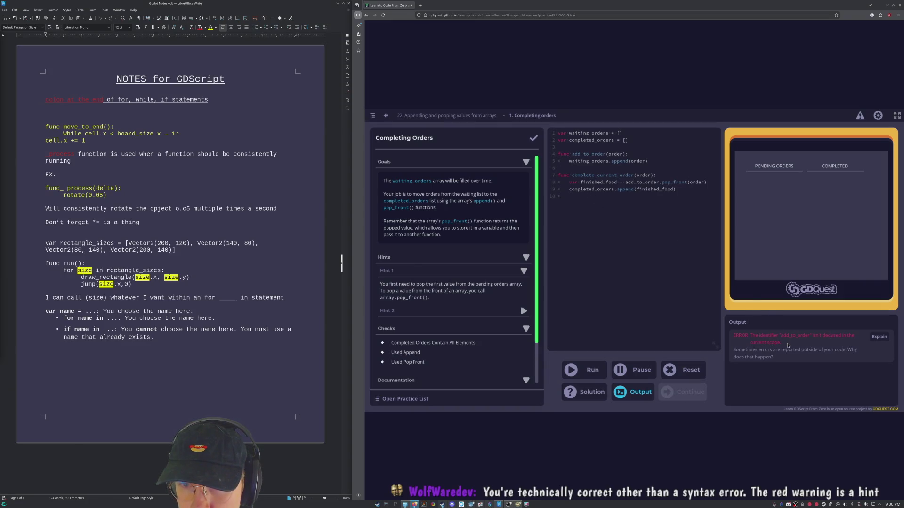
left_click(571, 174)
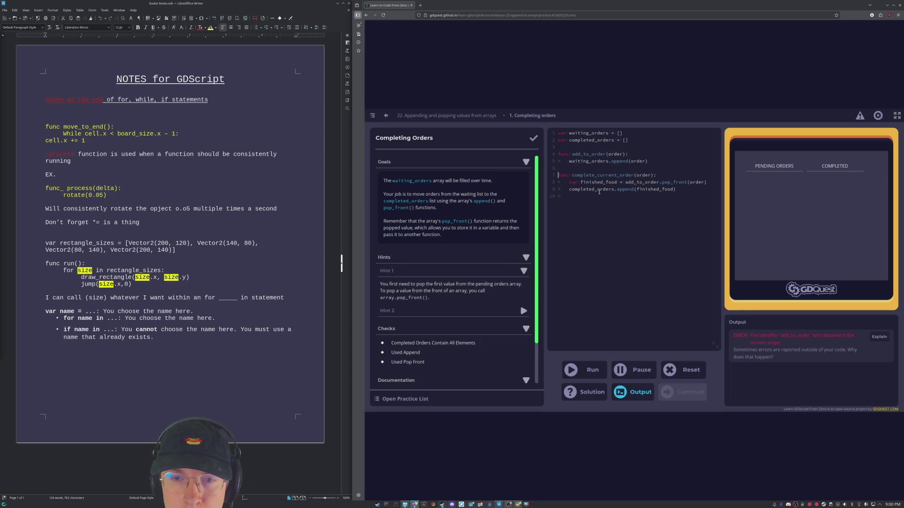
key("Tab")
Indent lines 8–9 as well, run, and view the misplaced func error details.
key("Tab")
left_click(570, 191)
key("Tab")
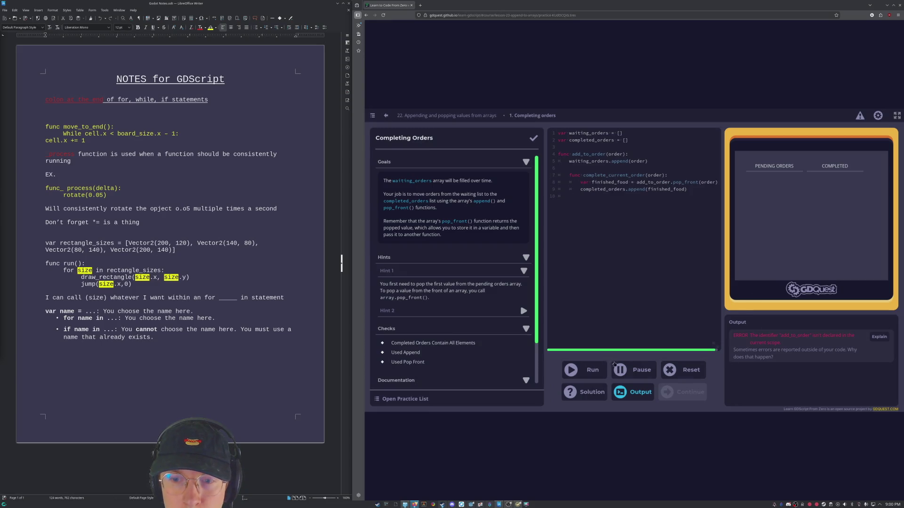
left_click(586, 370)
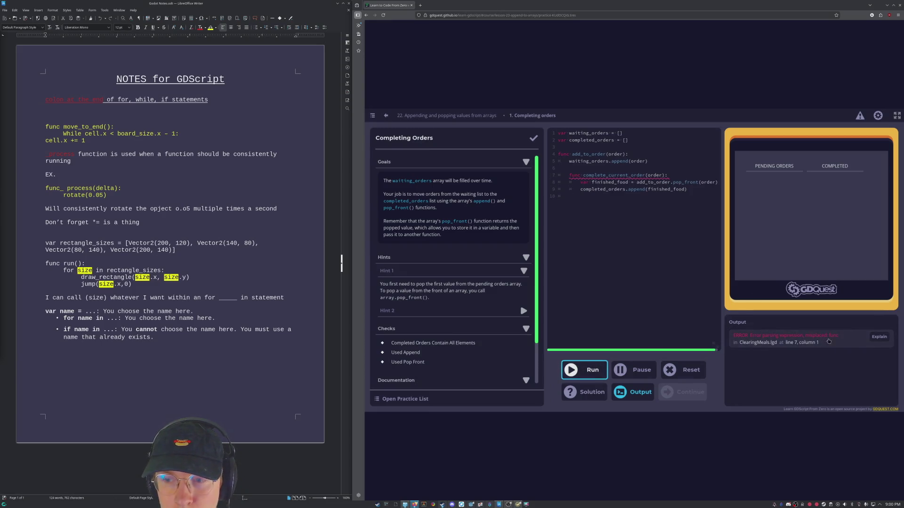
left_click(571, 176)
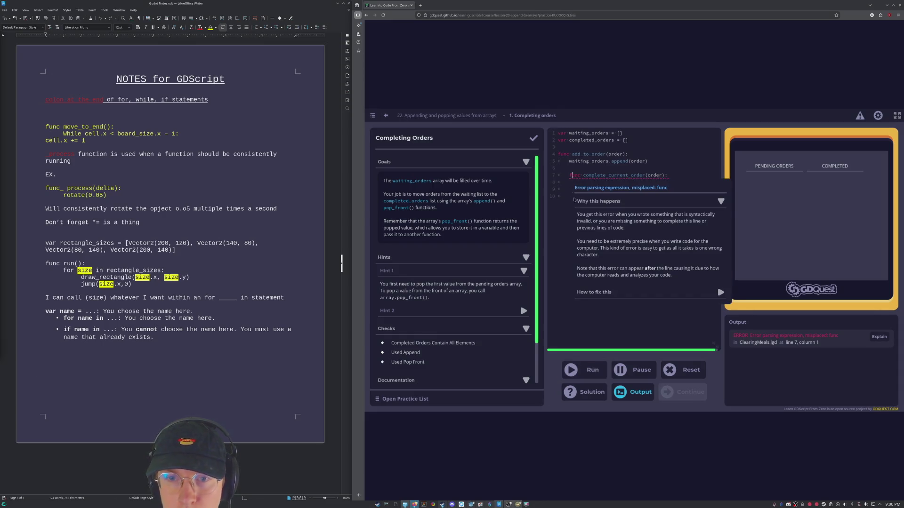
Remove the added indents from lines 7–9 and delete the order arguments.
key("BackSpace")
key("Down")
key("BackSpace")
key("Down")
key("BackSpace")
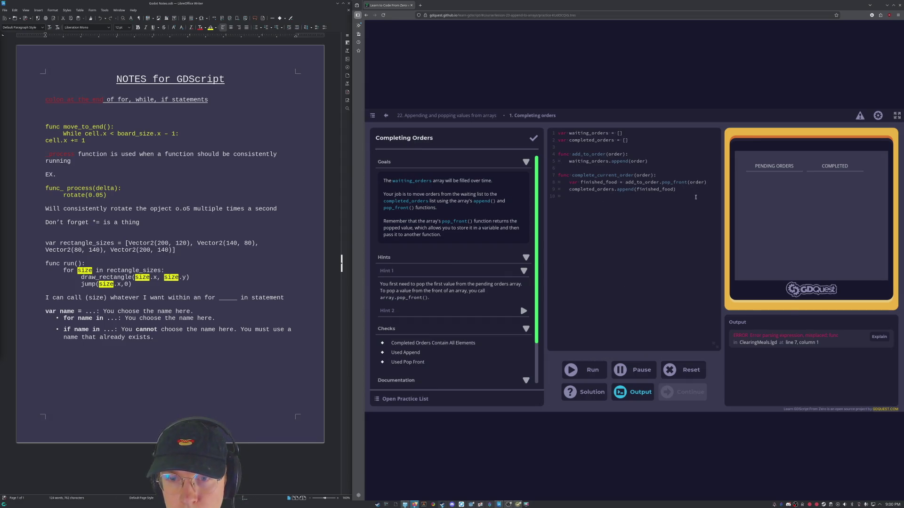
key("Up")
key("Up")
key("Down")
key("End")
key("Left")
key("BackSpace")
key("BackSpace")
key("BackSpace")
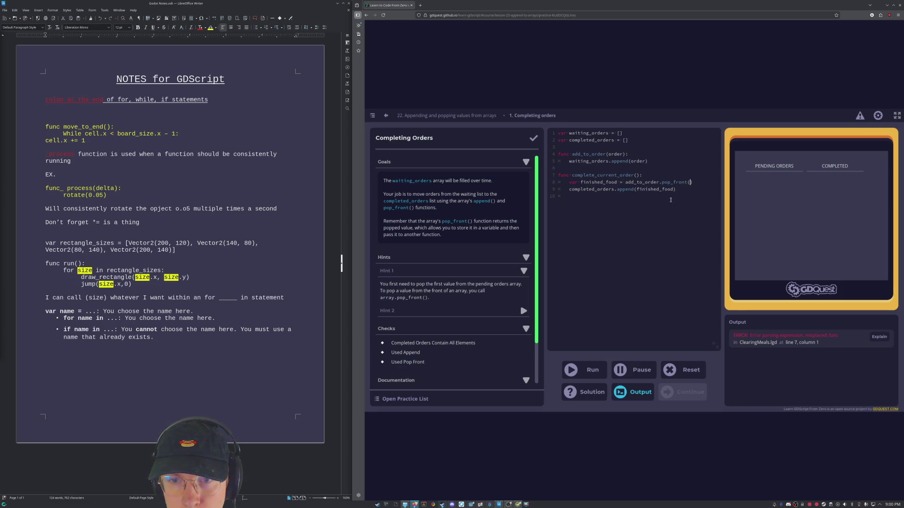
Rerun the restored code and inspect the add_to_order and waiting_orders names.
left_click(589, 369)
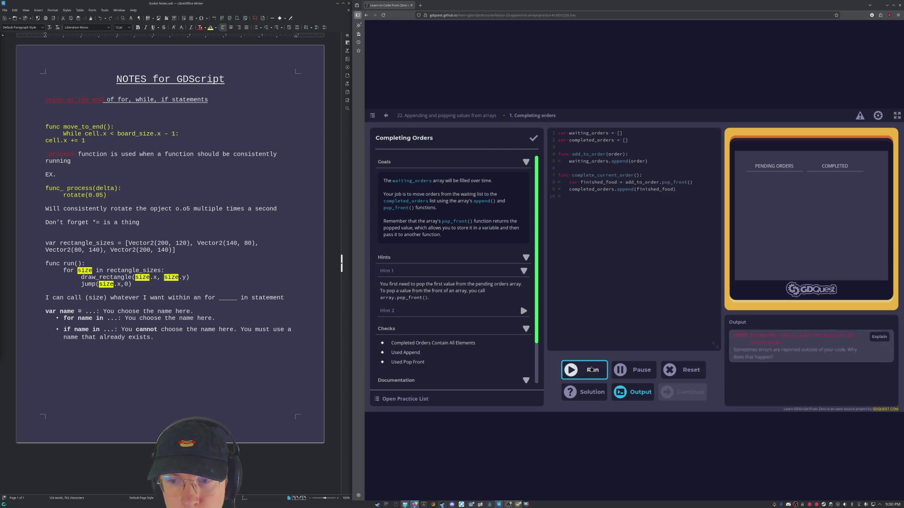
left_click(592, 370)
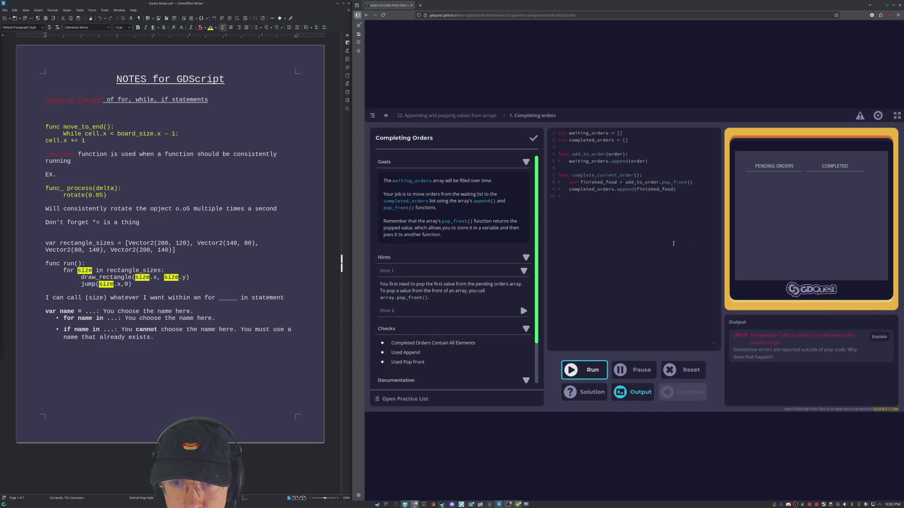
double_click(591, 155)
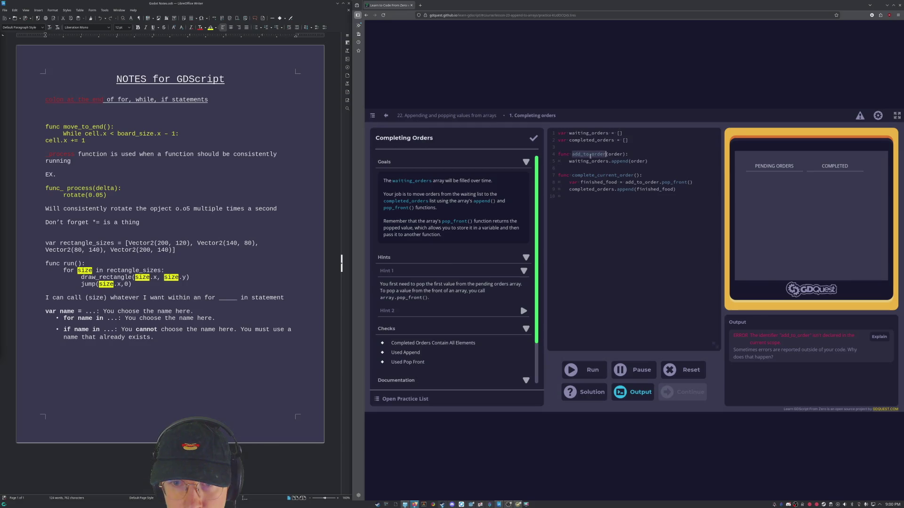
left_click(603, 163)
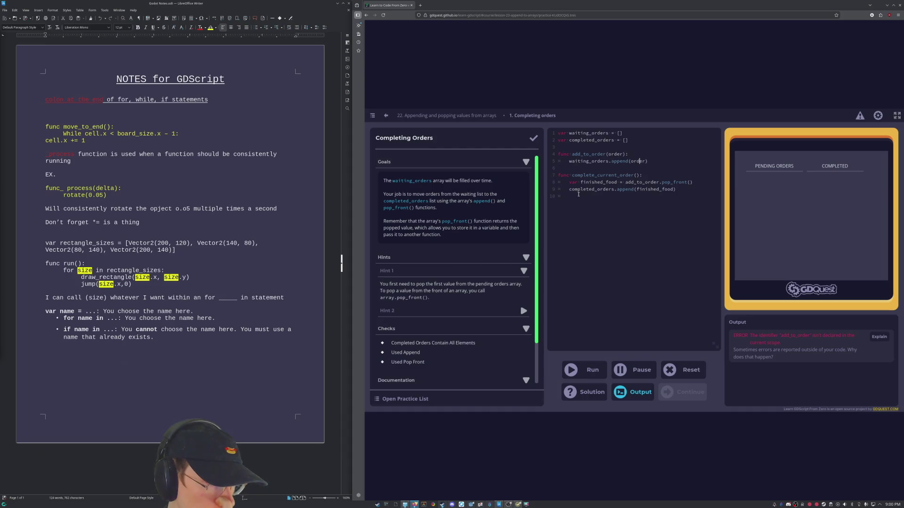
Select lines 3–10, then view and dismiss the 'Where do external errors come from?' explanation.
mouse_move(578, 194)
left_mouse_down()
mouse_move(521, 149)
mouse_move(529, 125)
left_mouse_up()
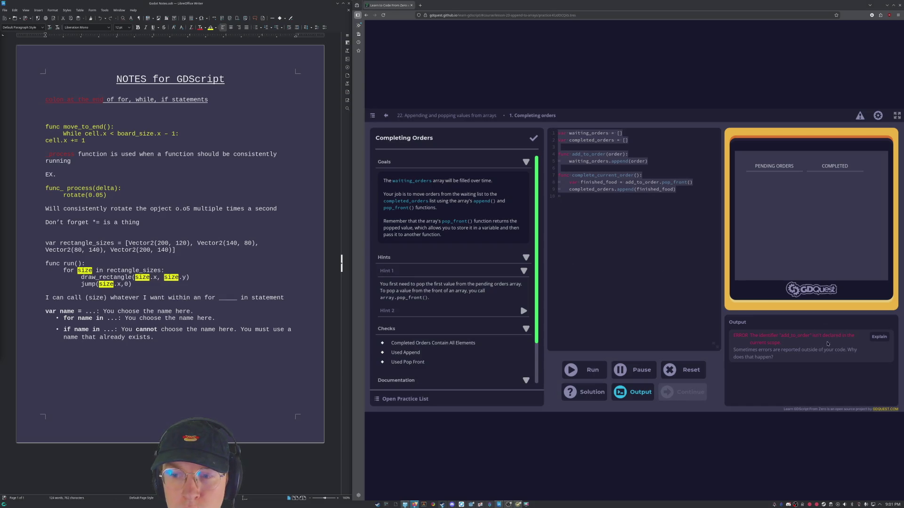
left_click(764, 357)
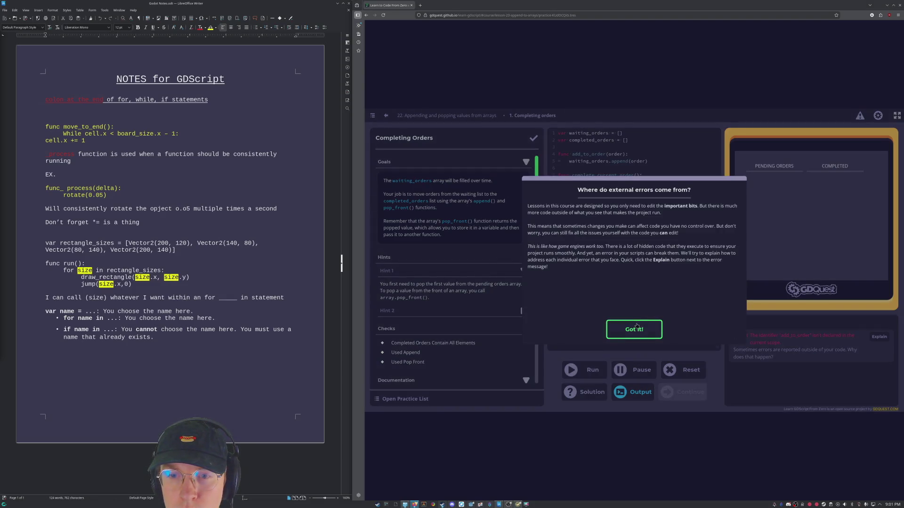
left_click(625, 323)
scroll(456, 314, "down", 2)
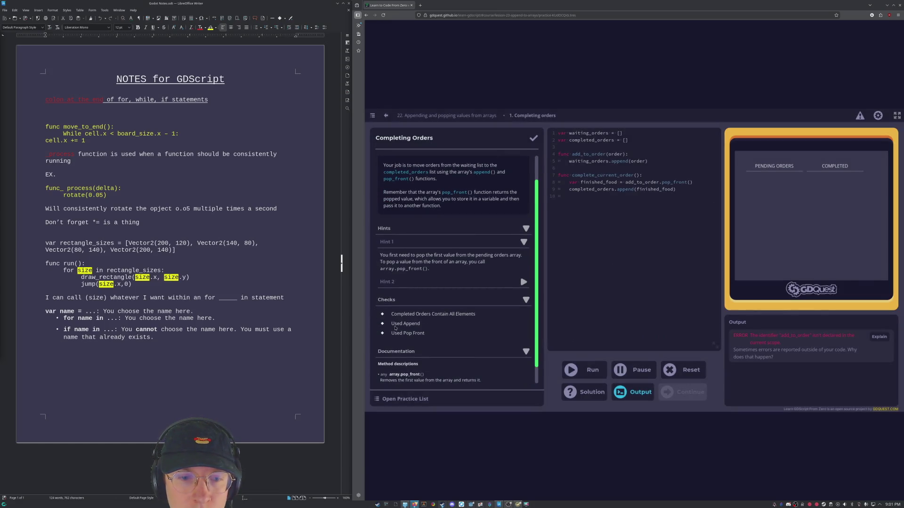
scroll(395, 327, "down", 1)
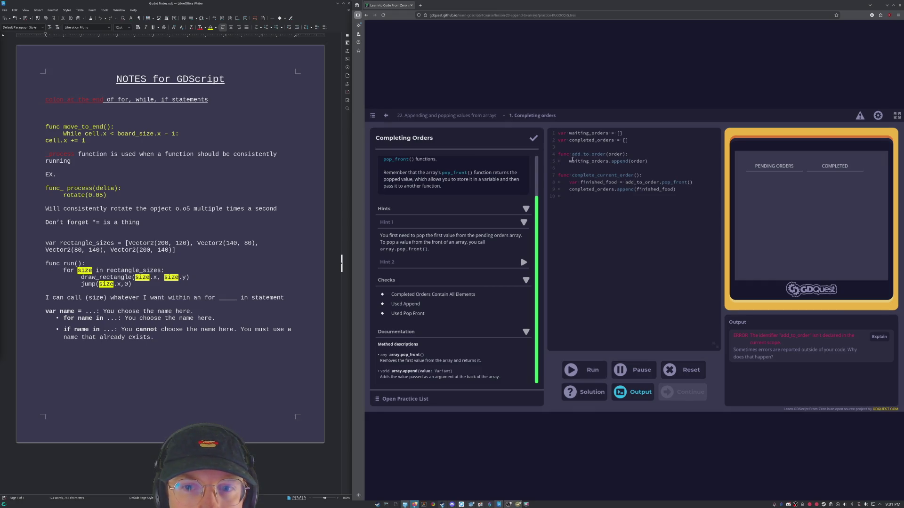
double_click(602, 161)
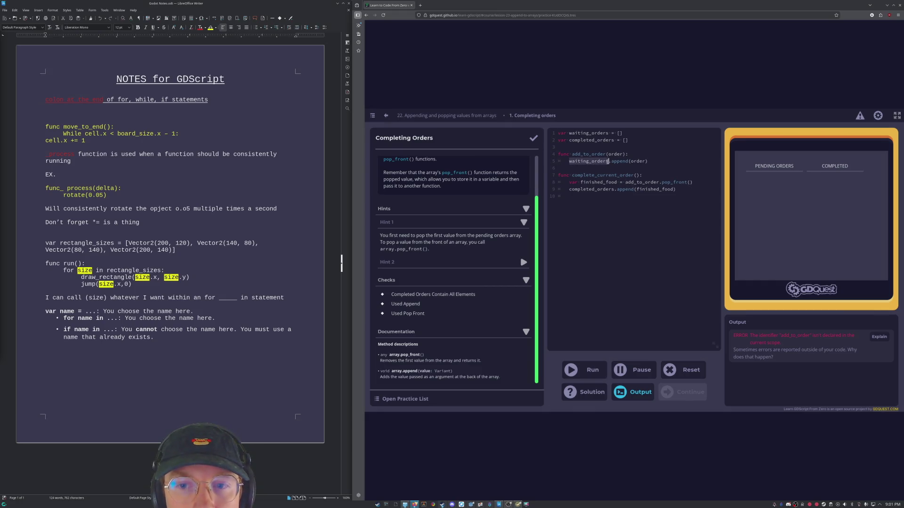
left_click(662, 203)
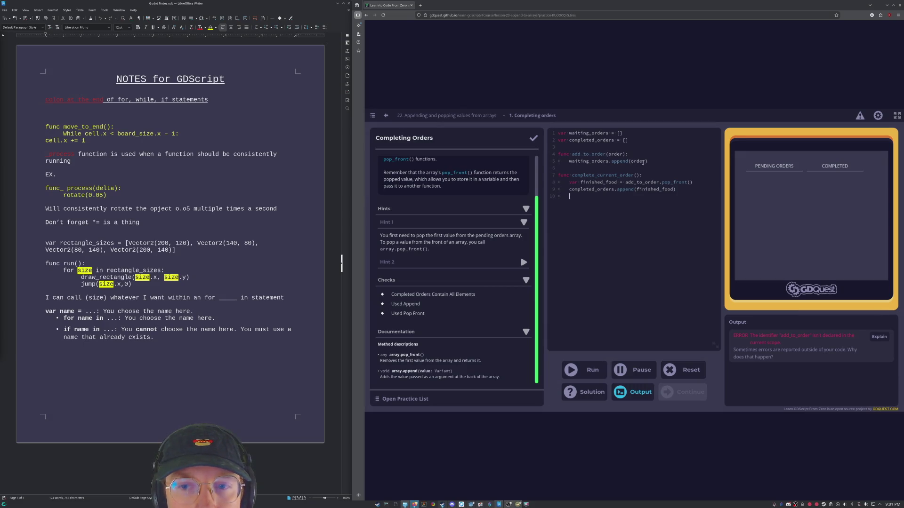
left_click_drag(625, 182, 659, 182)
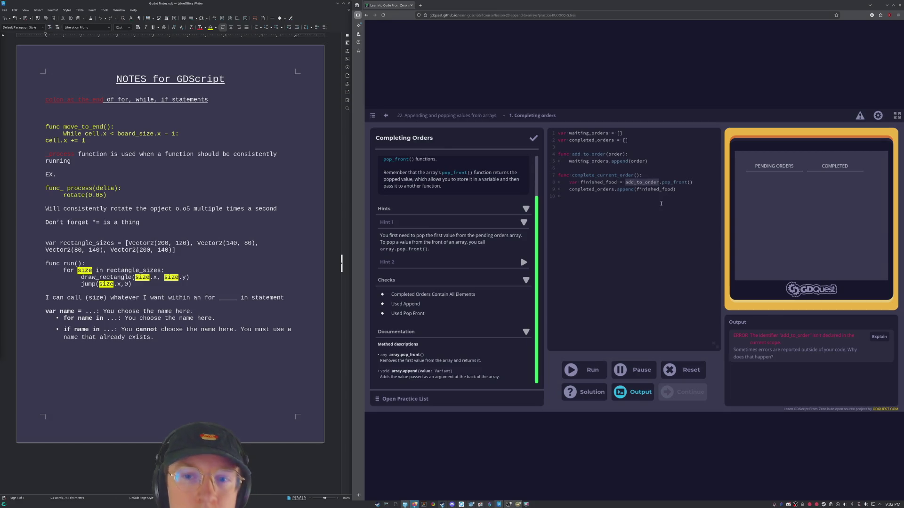
type("wai")
type("ting_")
type("orders")
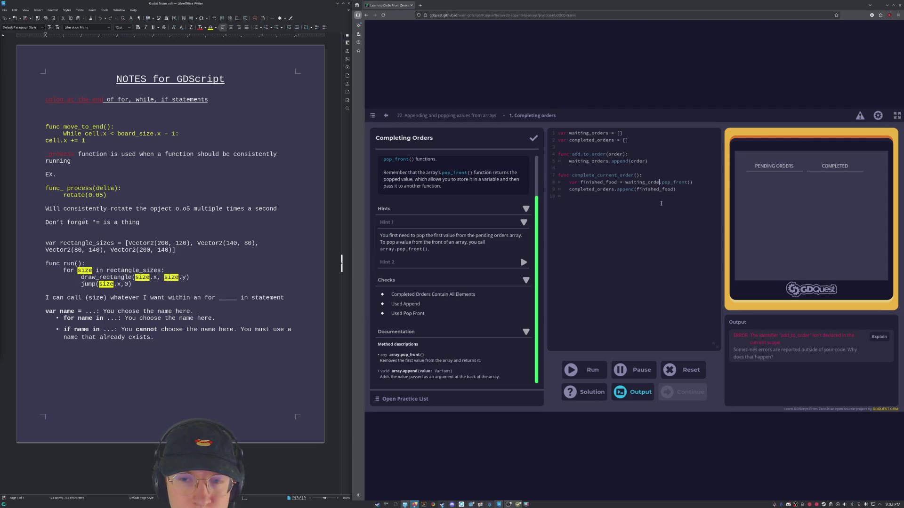
Run the code so line 8 popping from waiting_orders passes all three checks.
left_click(592, 370)
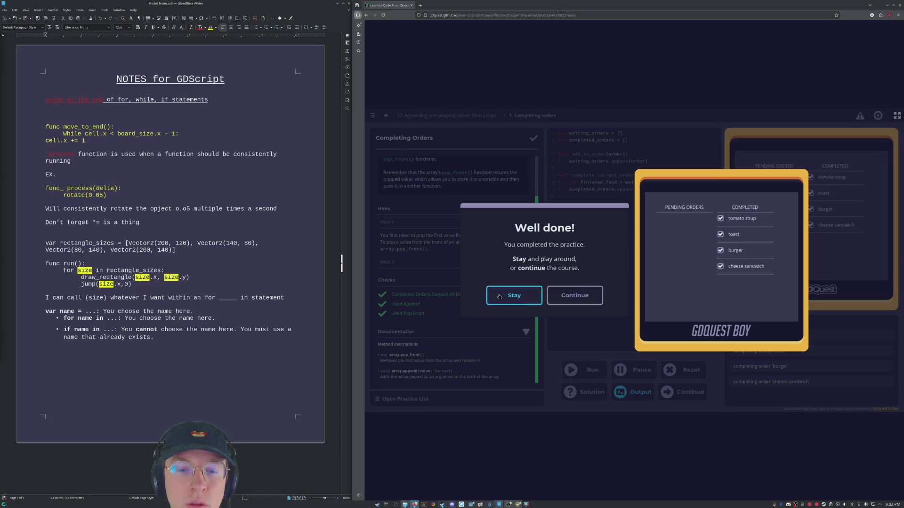
Stay on the finished practice and highlight the add_to_order name and the pop line.
left_click(515, 296)
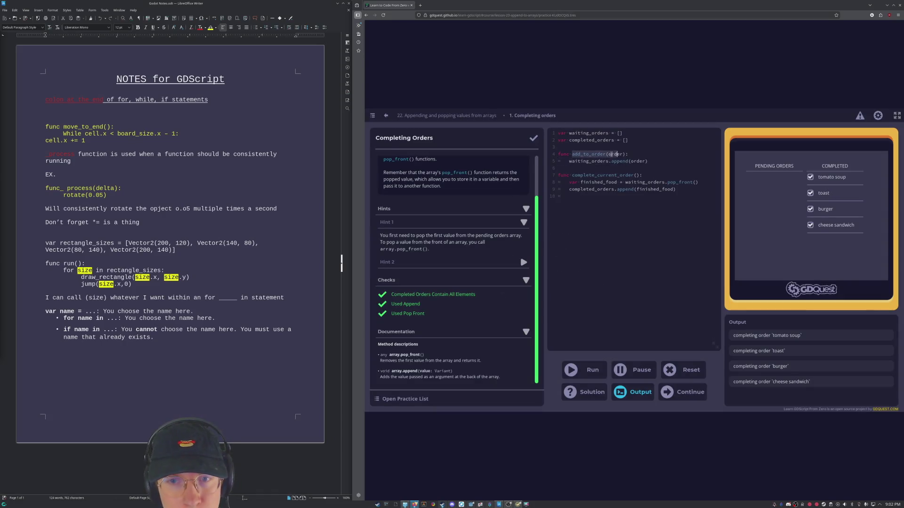
left_click_drag(573, 154, 606, 154)
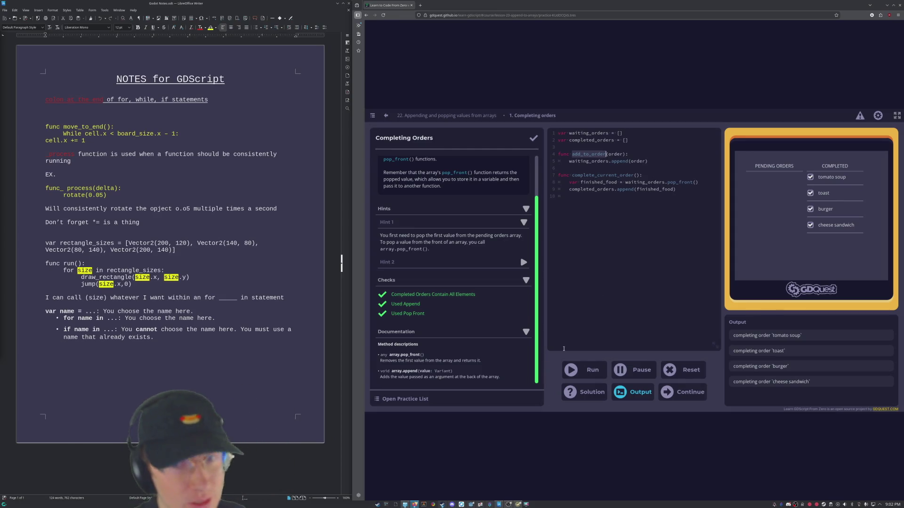
left_click_drag(715, 178, 644, 175)
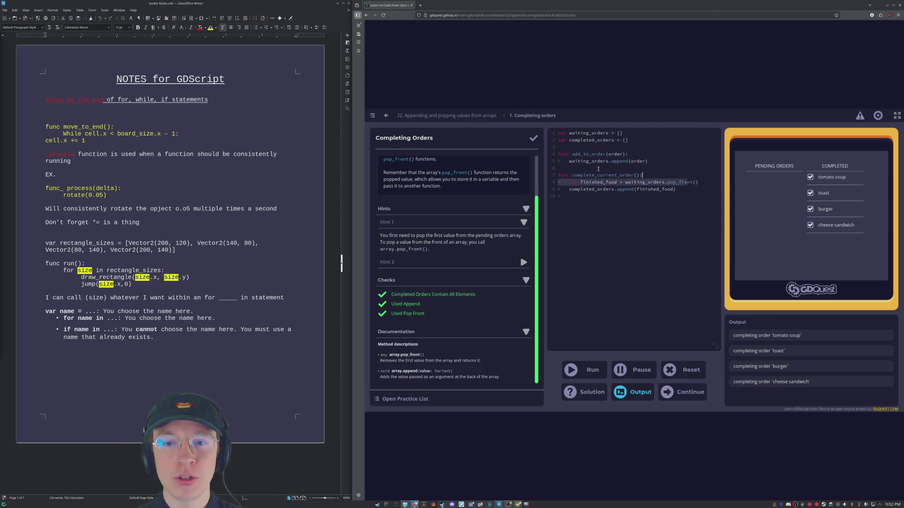
Highlight the waiting_orders append call, then display the suggested solution.
left_click(566, 165)
left_click_drag(569, 162, 628, 161)
left_click(689, 201)
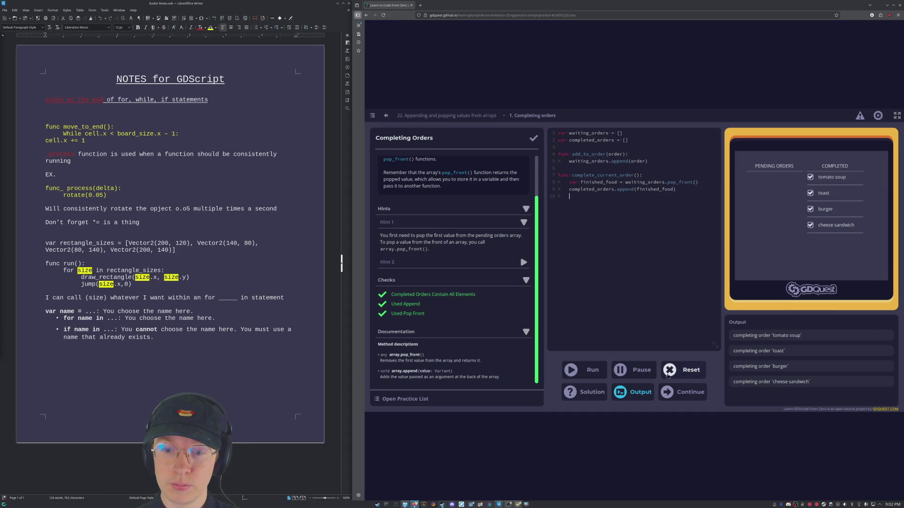
left_click(597, 395)
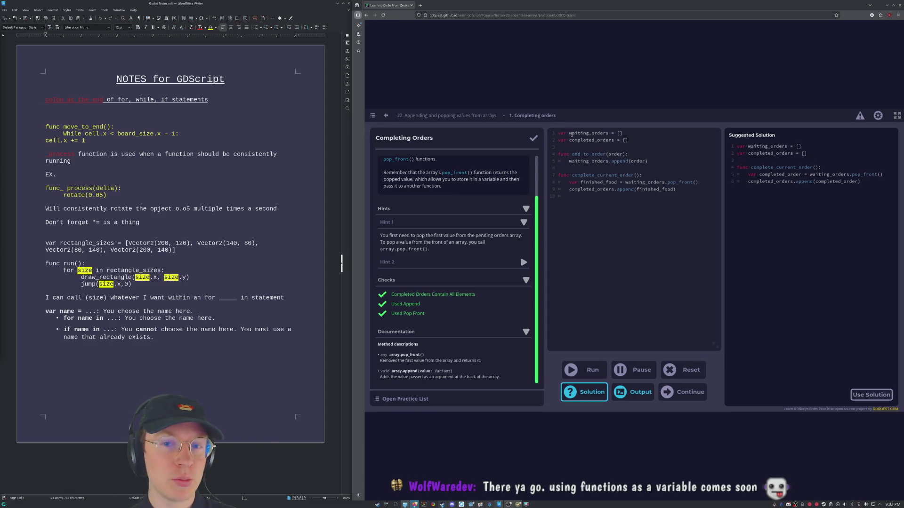
left_click(558, 155)
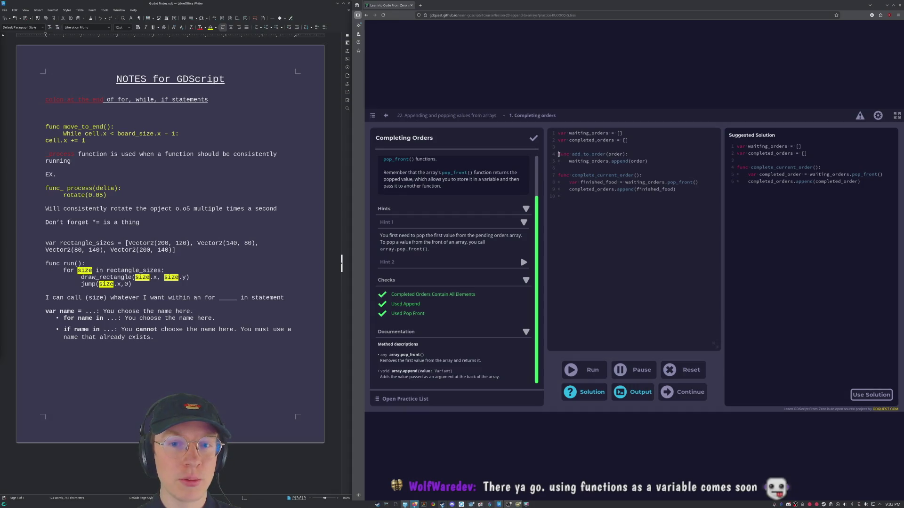
left_click_drag(560, 154, 650, 161)
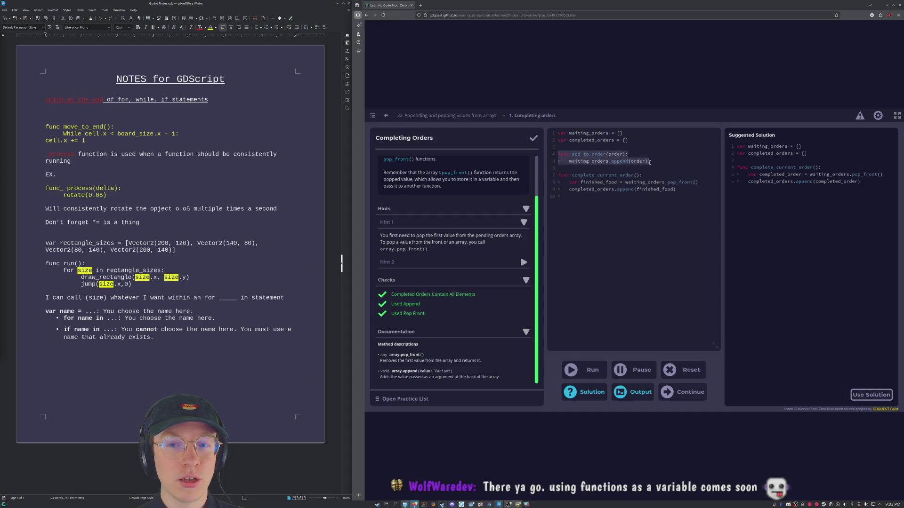
left_click(633, 139)
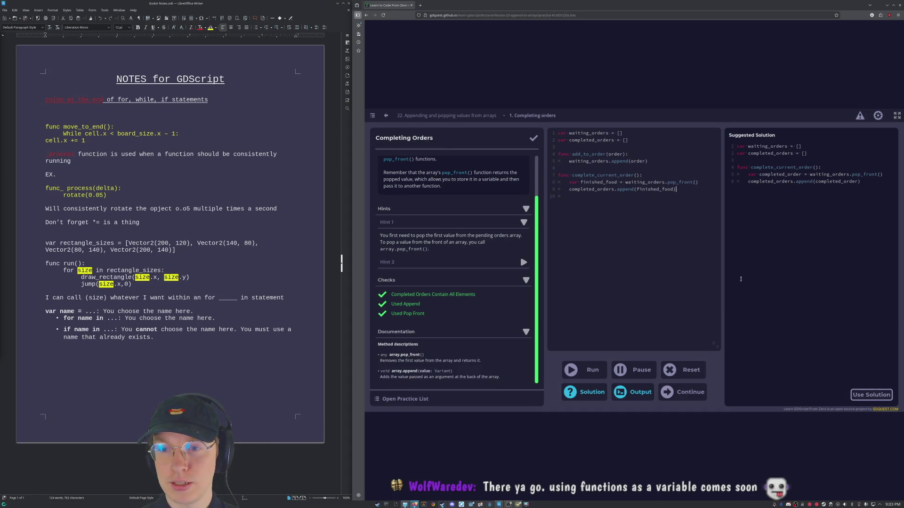
left_click_drag(716, 349, 716, 350)
left_click(716, 350)
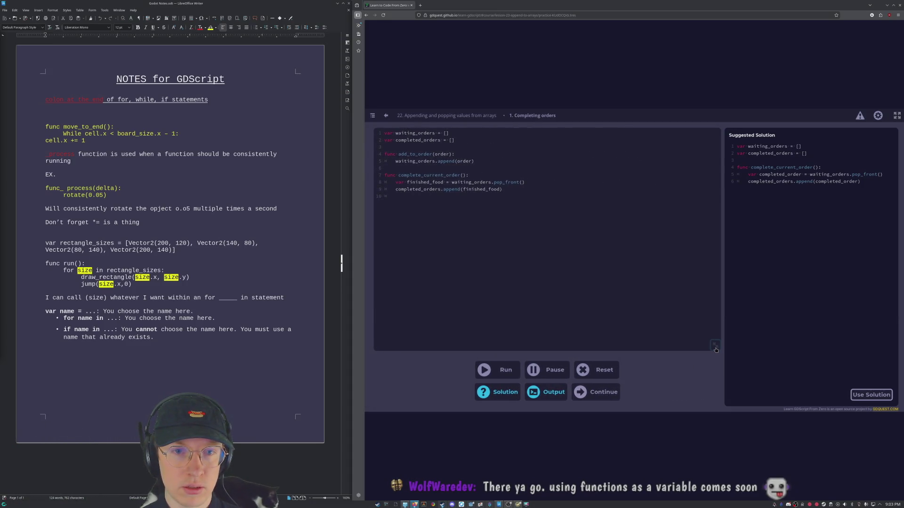
left_click(715, 349)
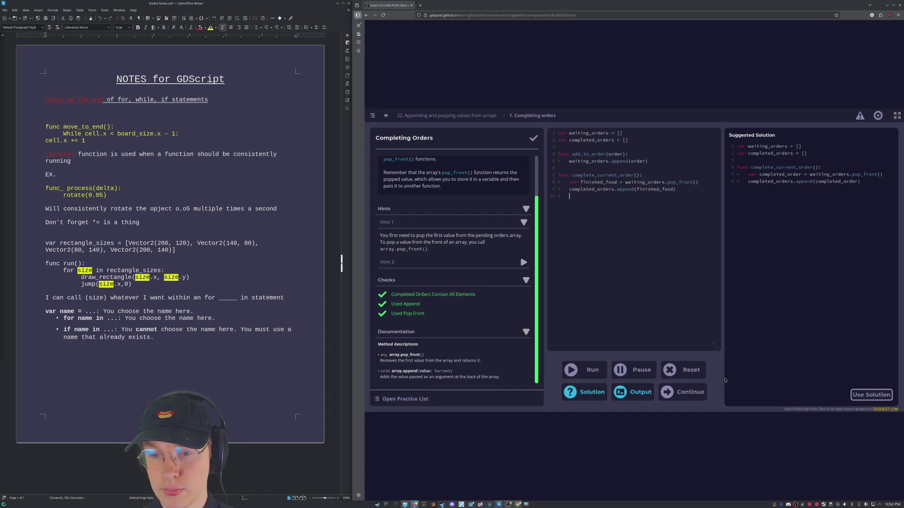
left_click(681, 392)
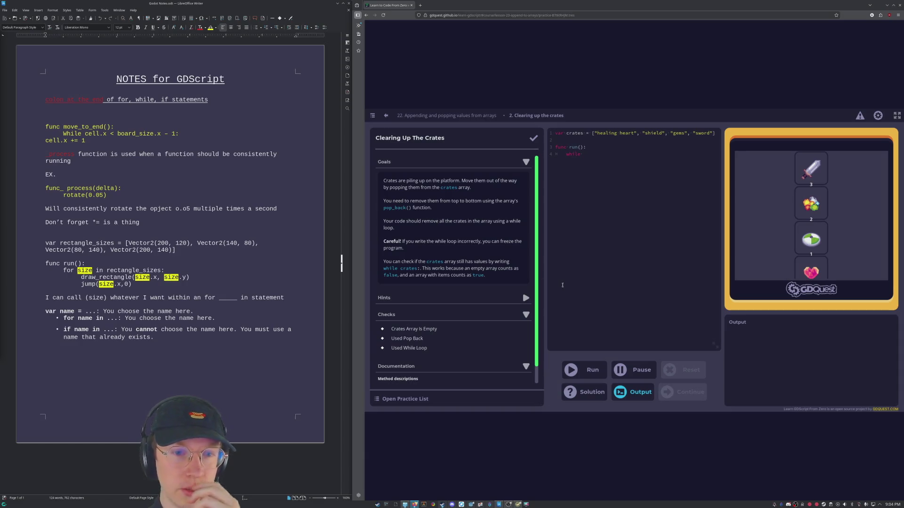
scroll(509, 265, "down", 1)
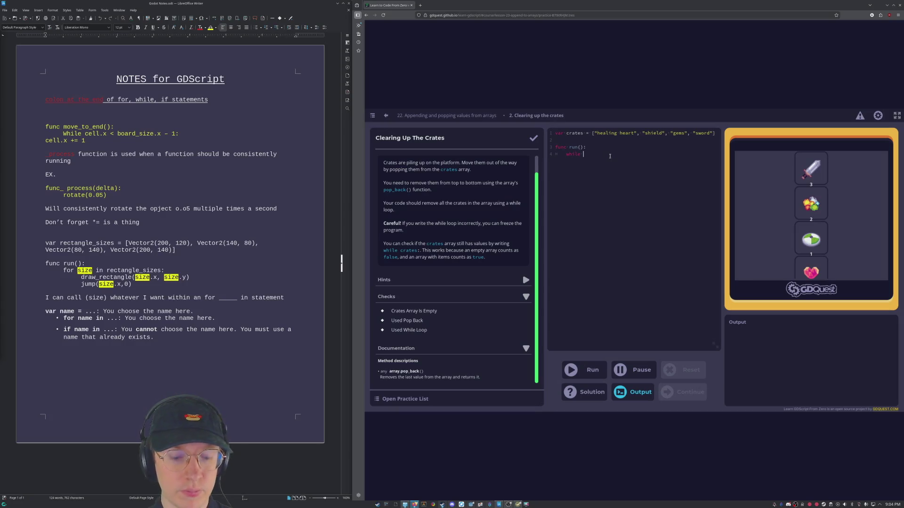
type("crates")
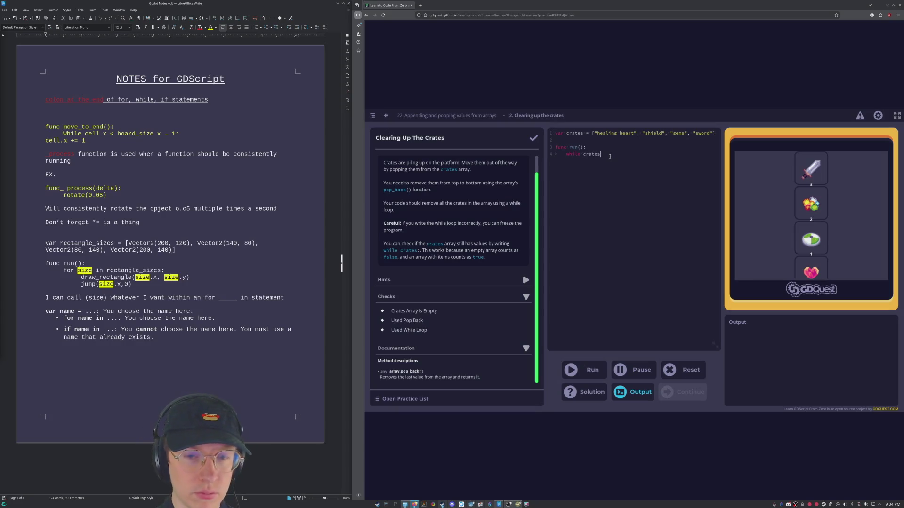
type(":")
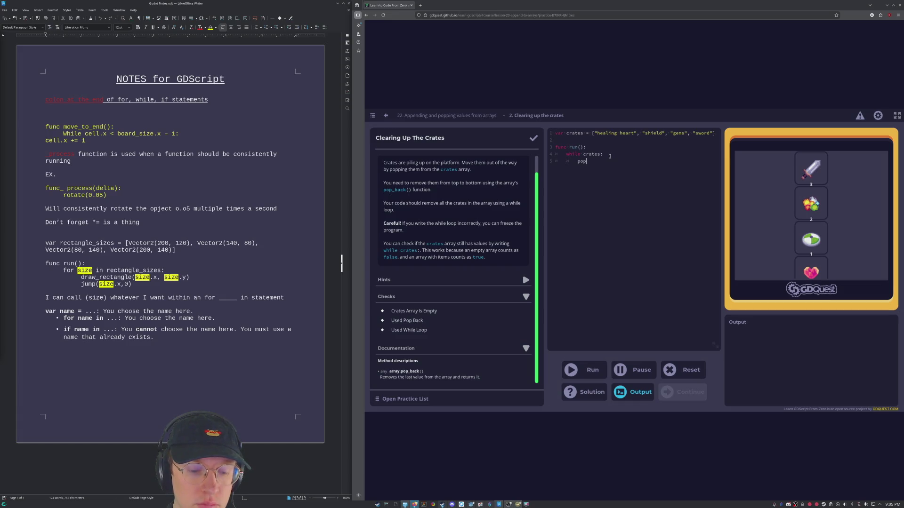
type("pop_back")
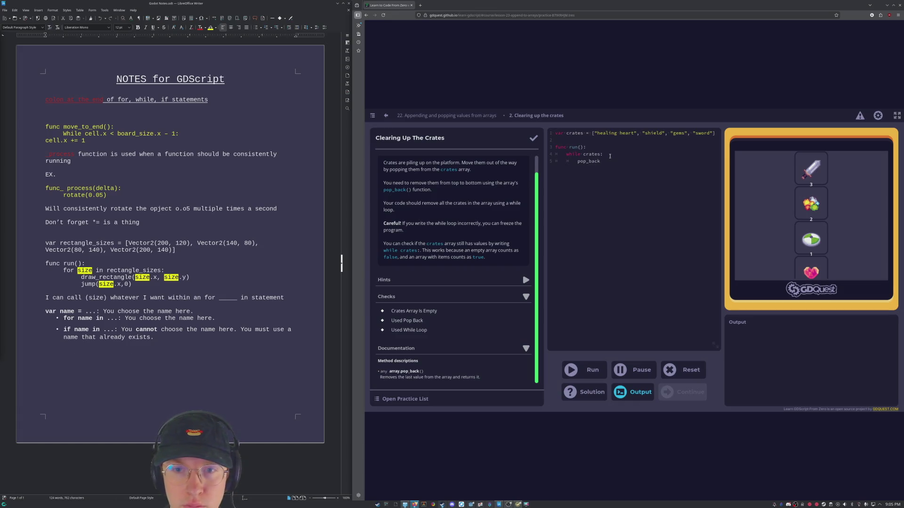
type("()")
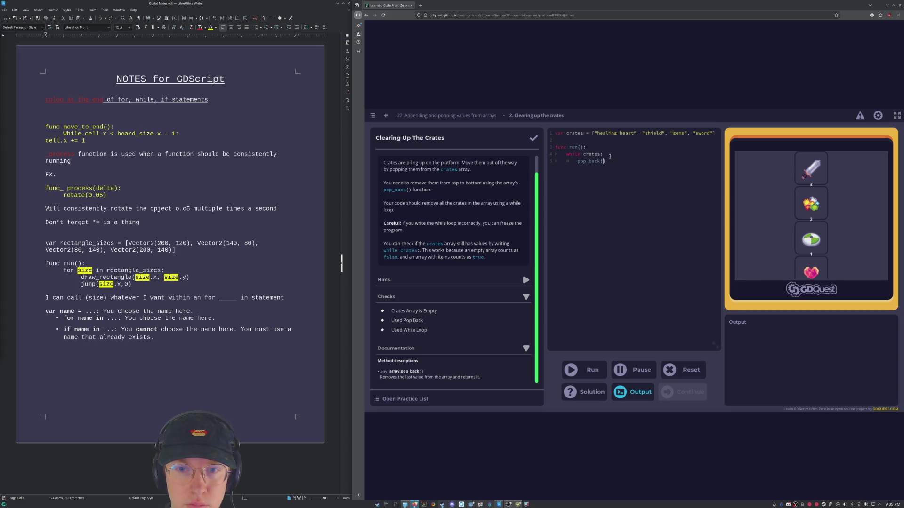
type("tes")
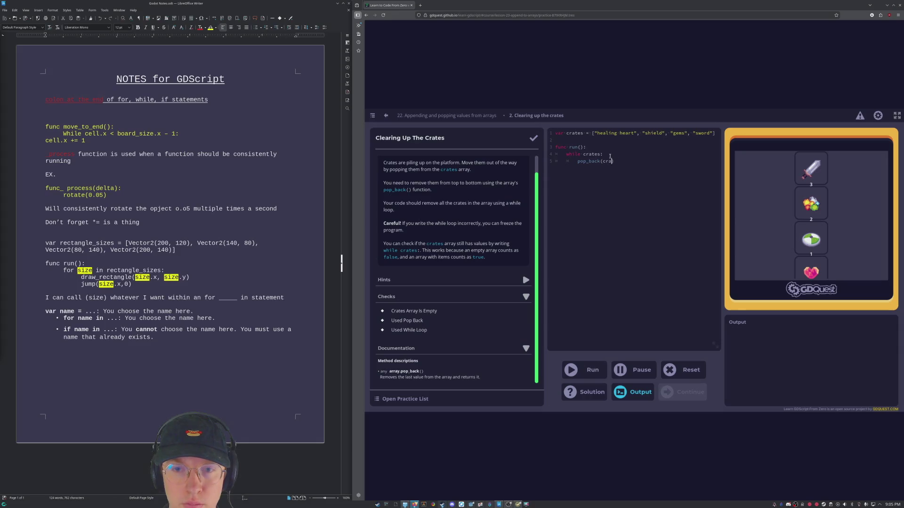
Fix the stray parentheses after crates.pop_back() and run the while crates loop.
key("BackSpace")
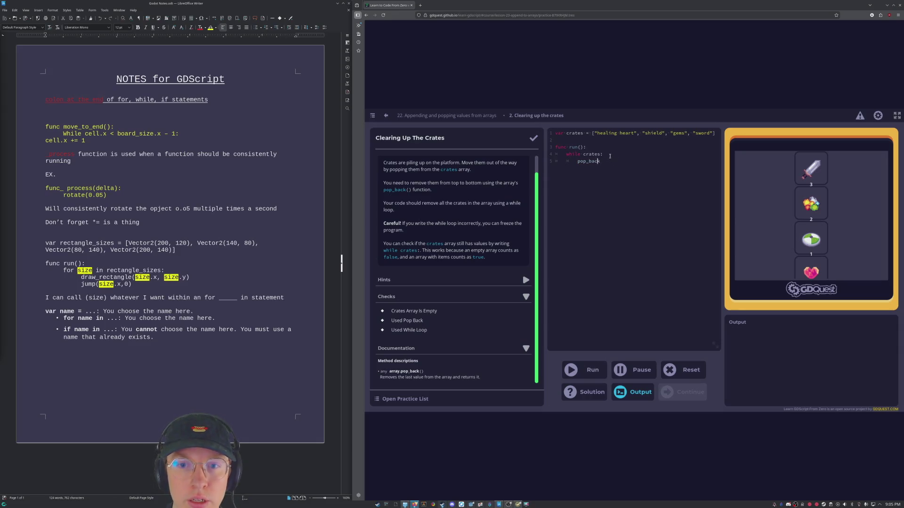
key("Home")
type("crate")
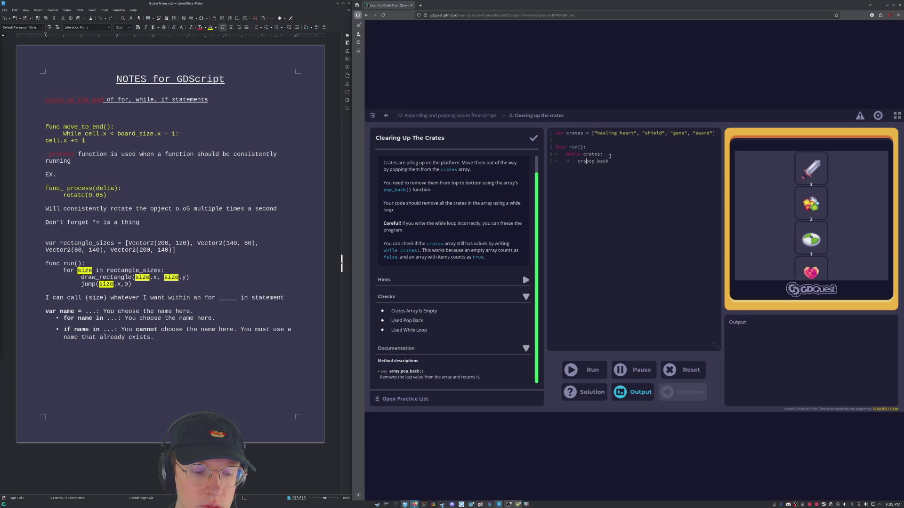
type("s.")
type("p")
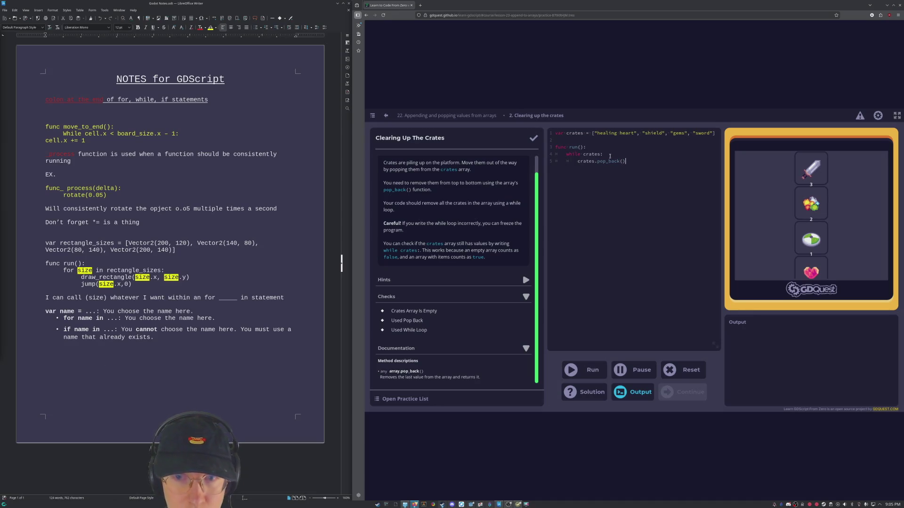
left_click(588, 370)
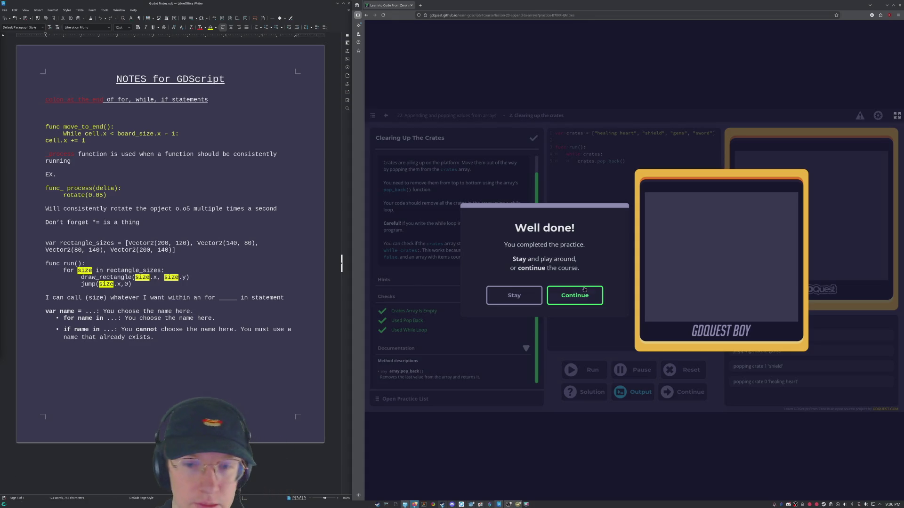
Continue past the Well done dialog for Clearing Up The Crates.
left_click(584, 290)
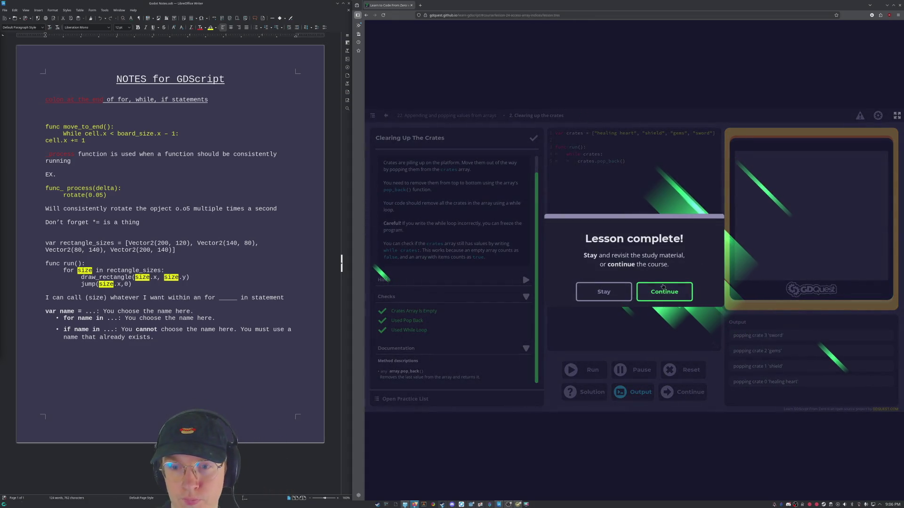
Continue to lesson 23 and choose inventory[2] for the third-item question.
left_click(664, 290)
scroll(535, 178, "down", 2)
scroll(530, 173, "up", 3)
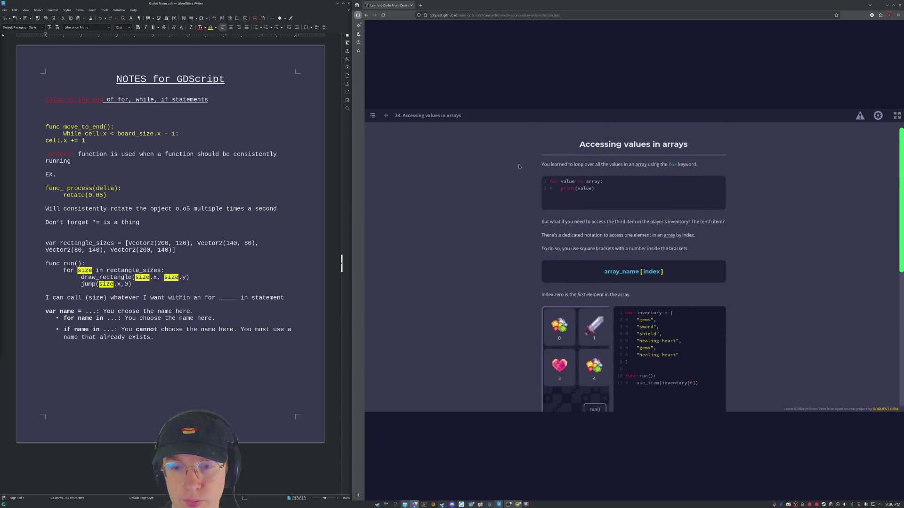
scroll(524, 167, "down", 1)
scroll(523, 168, "up", 2)
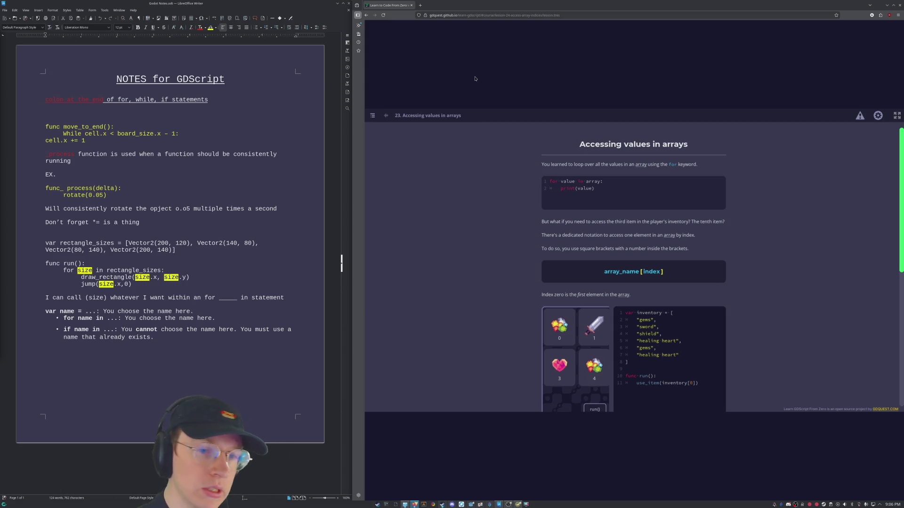
scroll(541, 209, "down", 3)
scroll(541, 208, "down", 2)
scroll(533, 215, "down", 2)
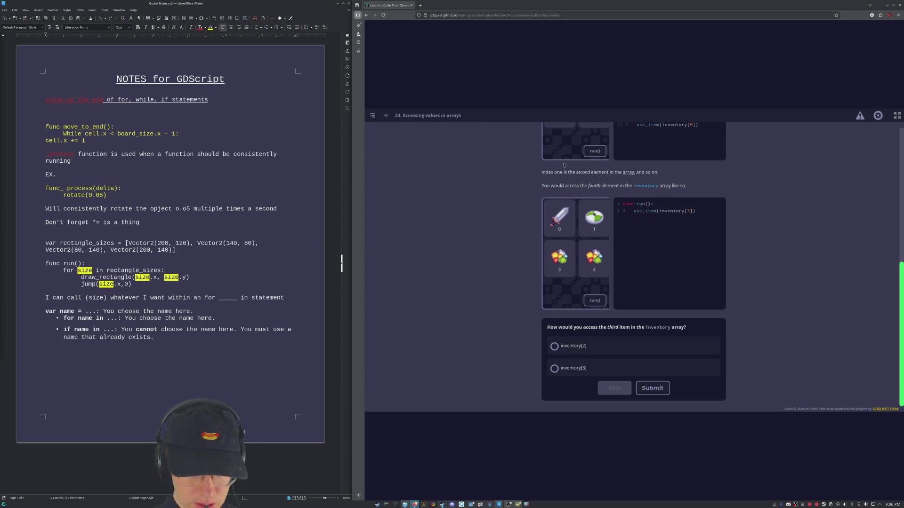
scroll(564, 165, "up", 1)
scroll(558, 174, "up", 2)
scroll(543, 188, "up", 2)
scroll(534, 198, "up", 2)
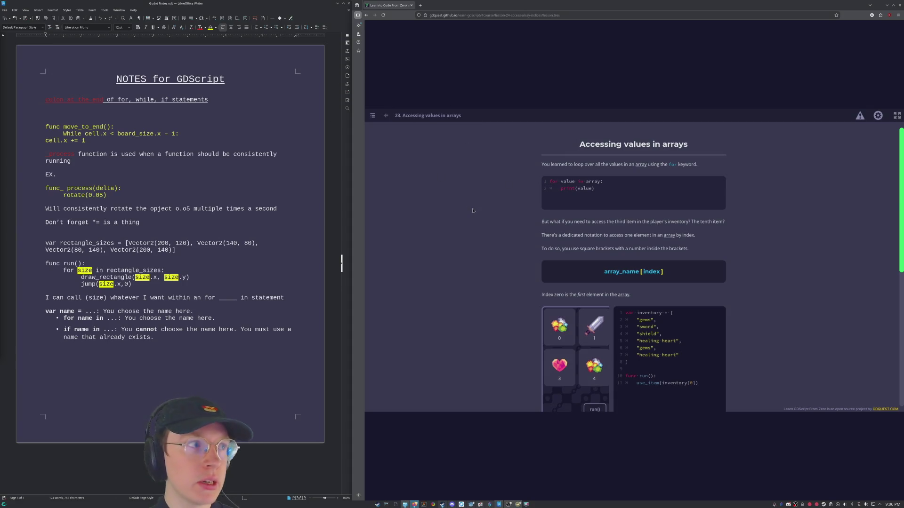
scroll(473, 210, "down", 2)
scroll(472, 247, "down", 2)
scroll(473, 283, "down", 1)
scroll(473, 291, "up", 1)
scroll(473, 290, "down", 1)
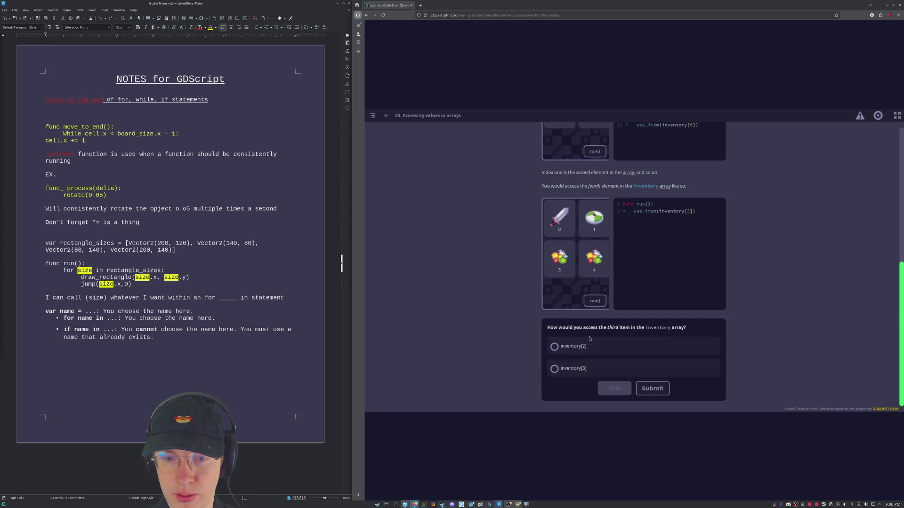
scroll(629, 330, "up", 2)
scroll(643, 329, "up", 2)
scroll(664, 328, "down", 4)
scroll(605, 320, "up", 5)
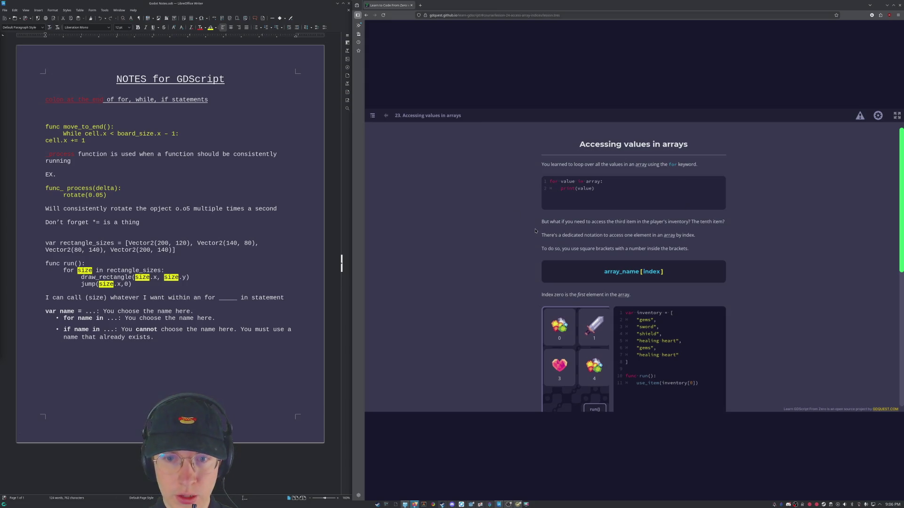
scroll(551, 206, "down", 2)
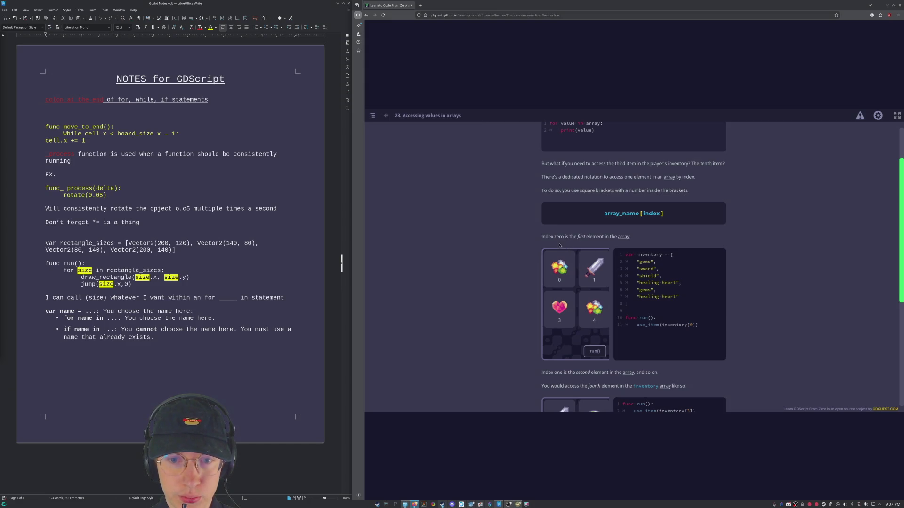
scroll(629, 239, "down", 1)
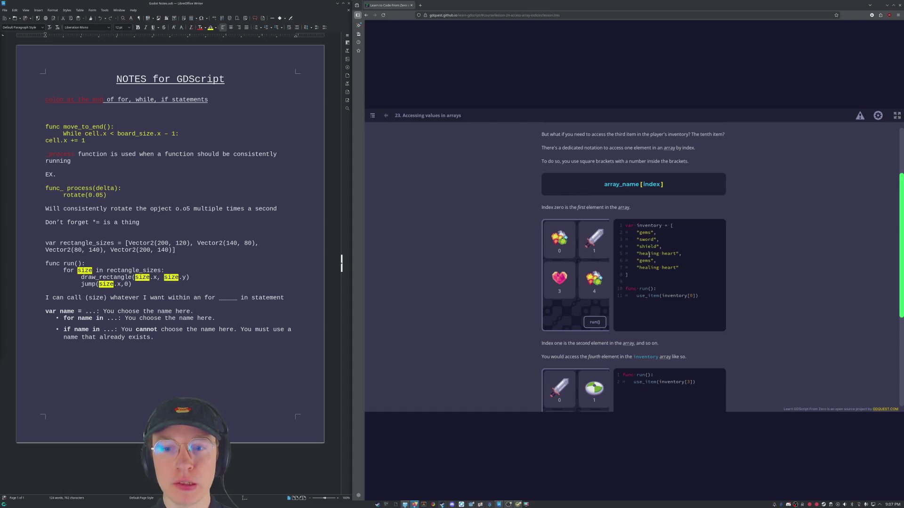
scroll(651, 270, "down", 3)
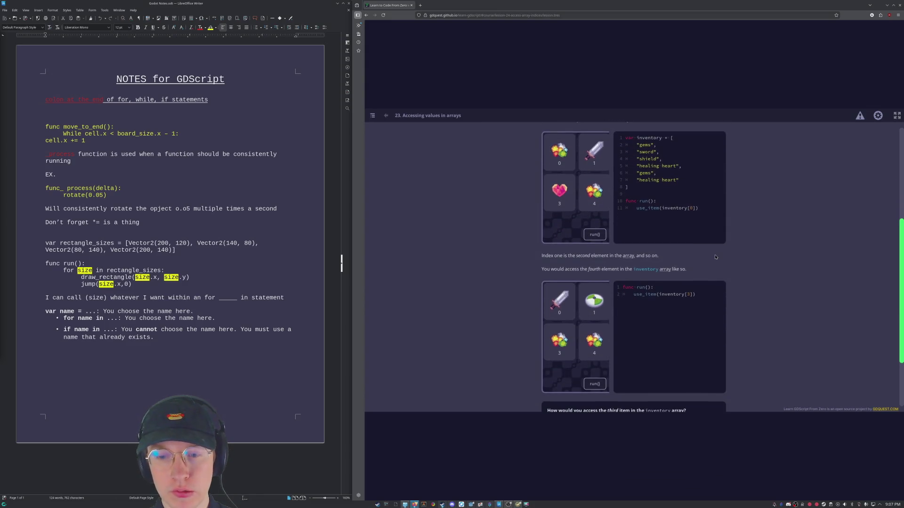
scroll(706, 304, "down", 2)
scroll(762, 339, "down", 1)
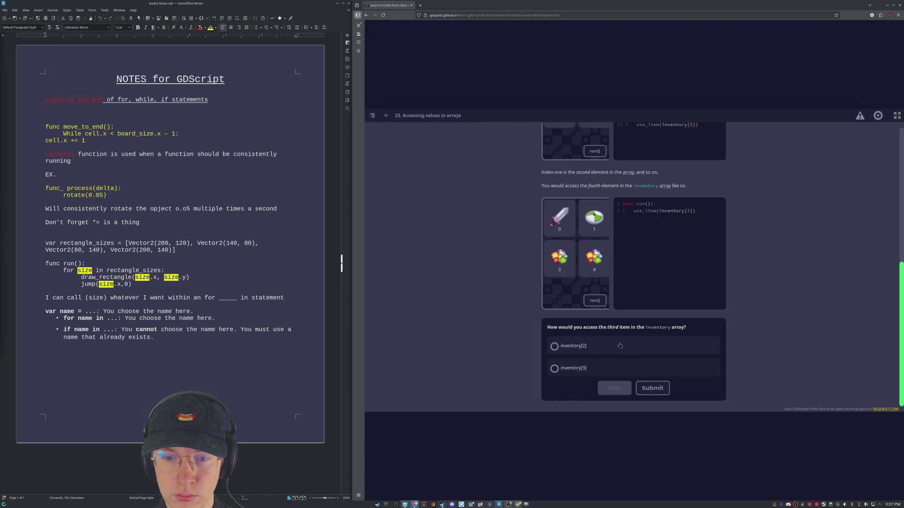
left_click(595, 346)
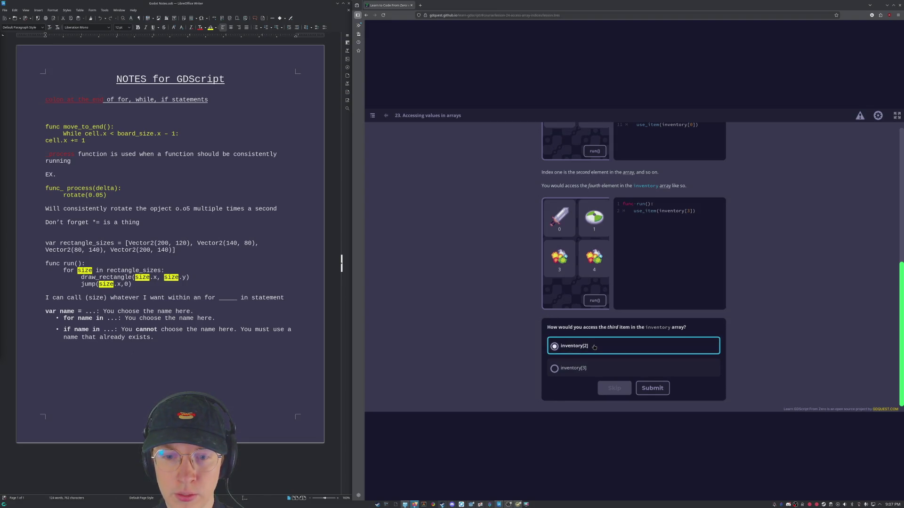
Submit the inventory[2] answer and pick inventory[-2] for the third-to-last-item question.
left_click(651, 389)
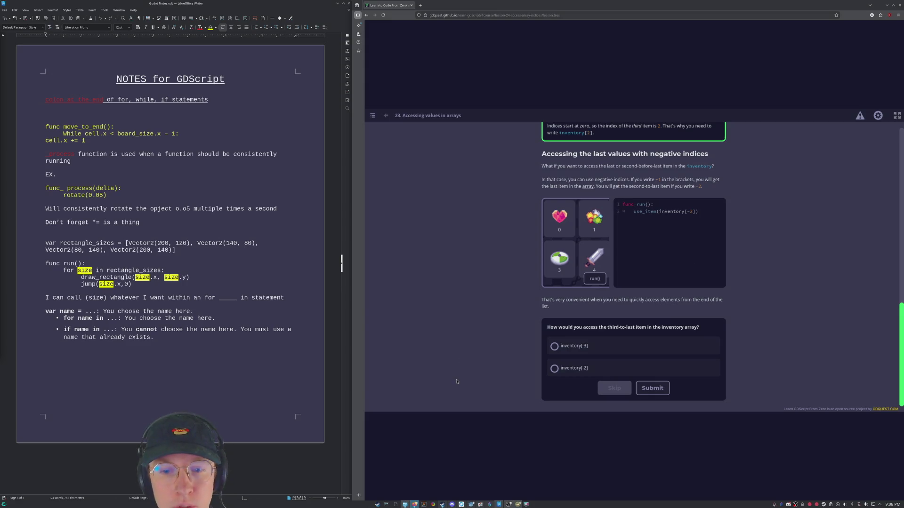
left_click(576, 369)
Submit inventory[-2], then correct the answer to inventory[-3] and get it marked right.
key("Return")
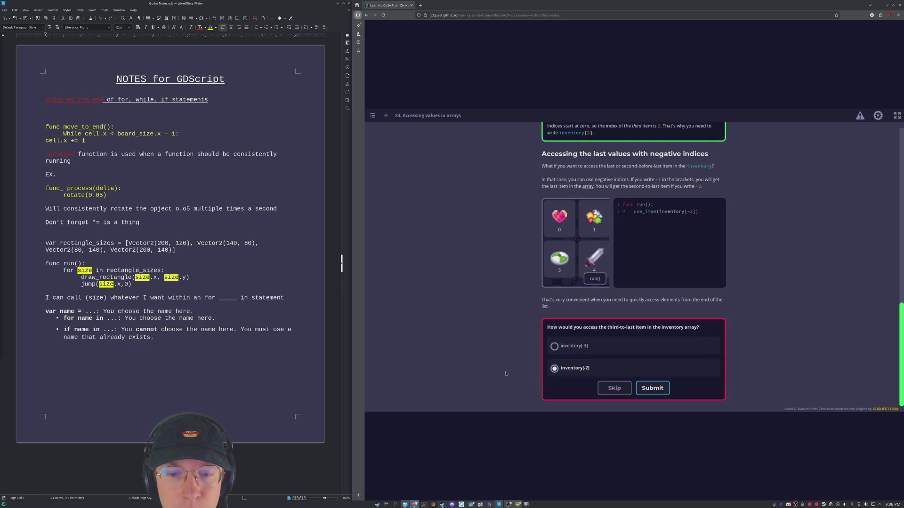
left_click(567, 345)
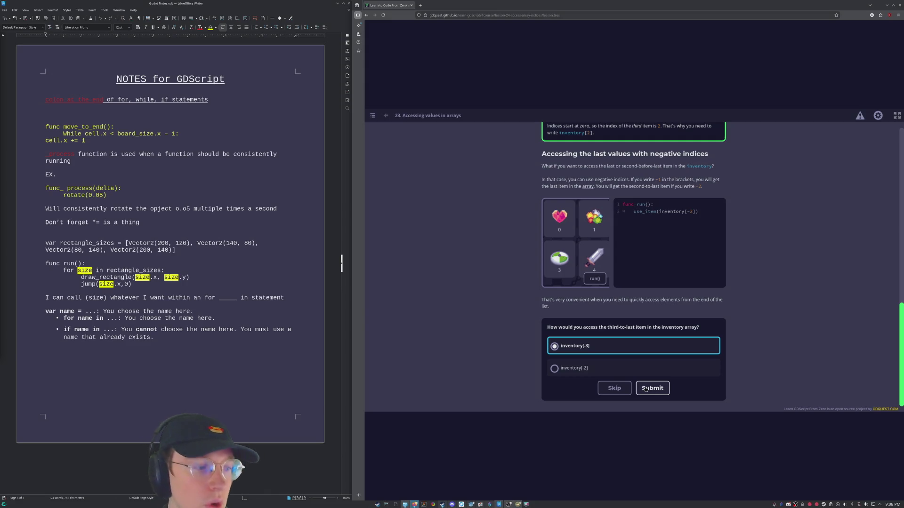
left_click(643, 388)
scroll(479, 336, "down", 2)
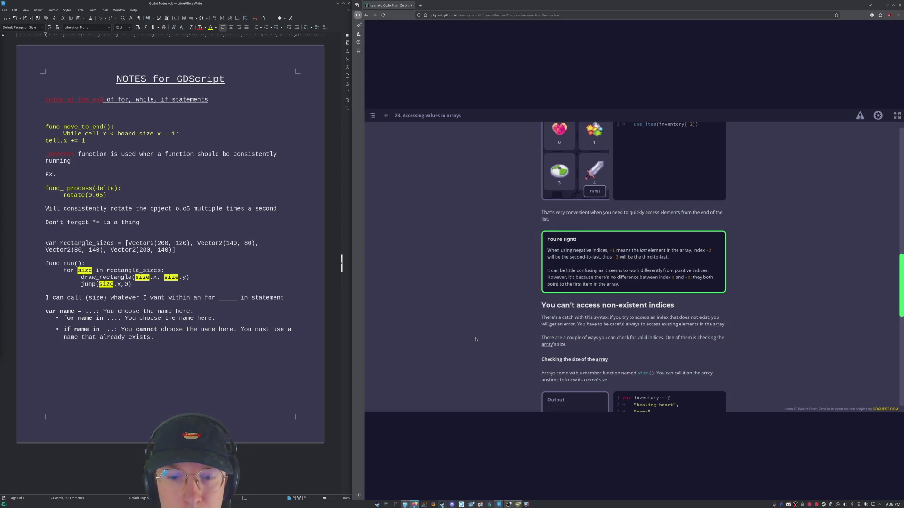
scroll(494, 341, "down", 2)
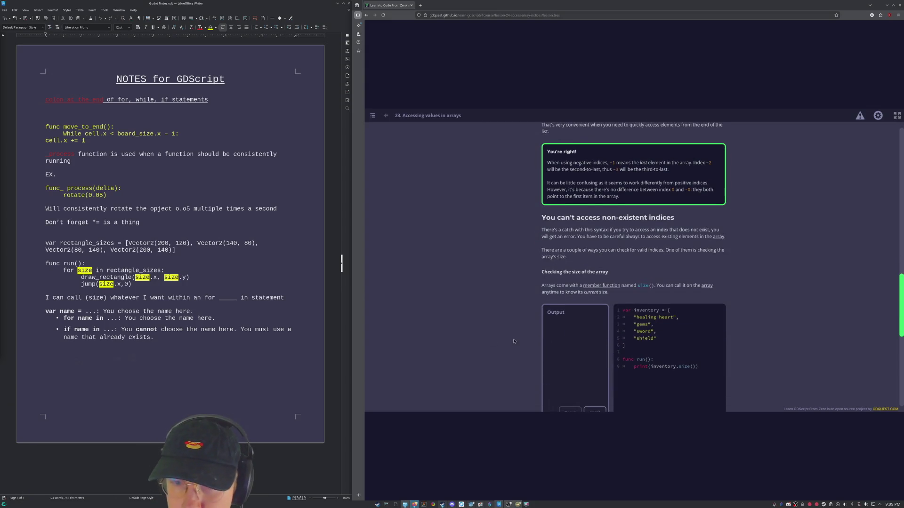
scroll(513, 341, "down", 1)
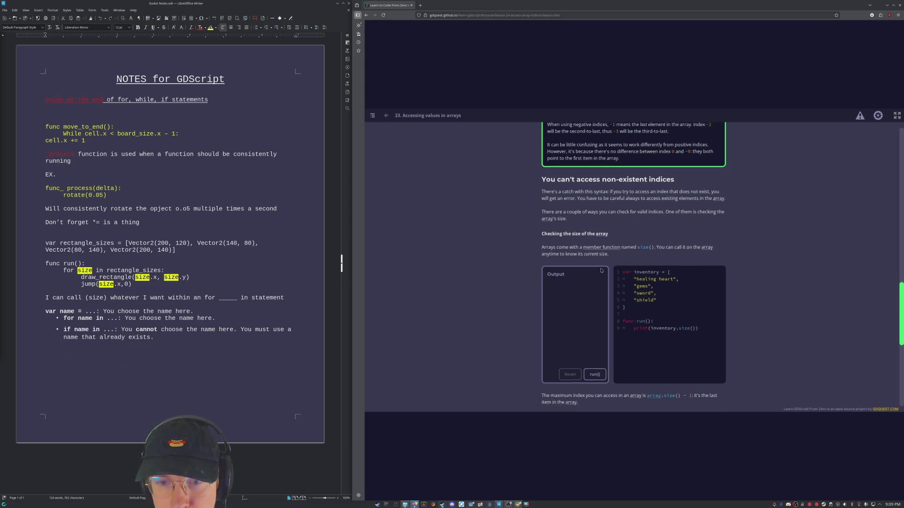
scroll(781, 296, "down", 2)
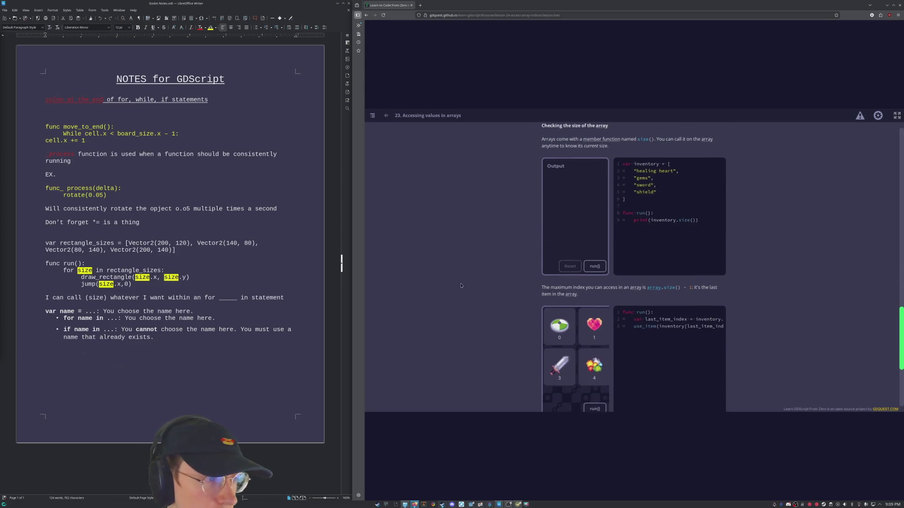
scroll(552, 257, "down", 1)
scroll(552, 257, "up", 1)
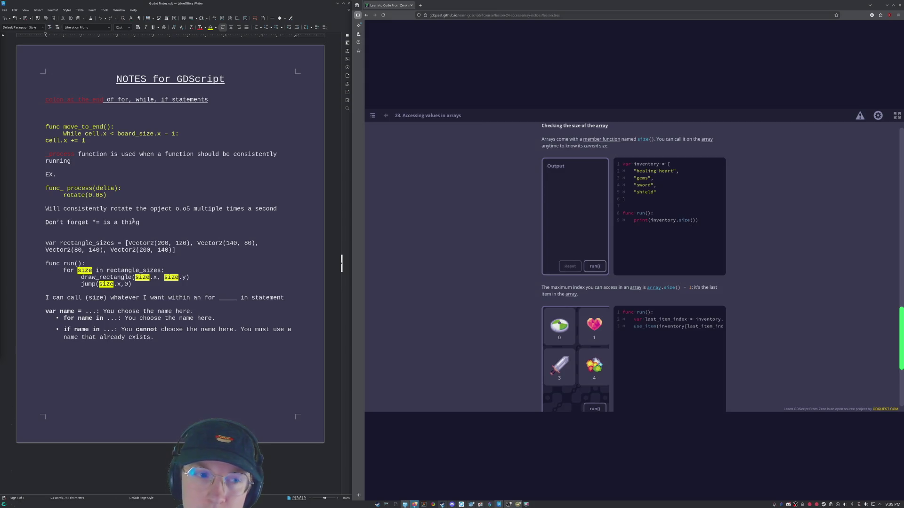
left_click(235, 10)
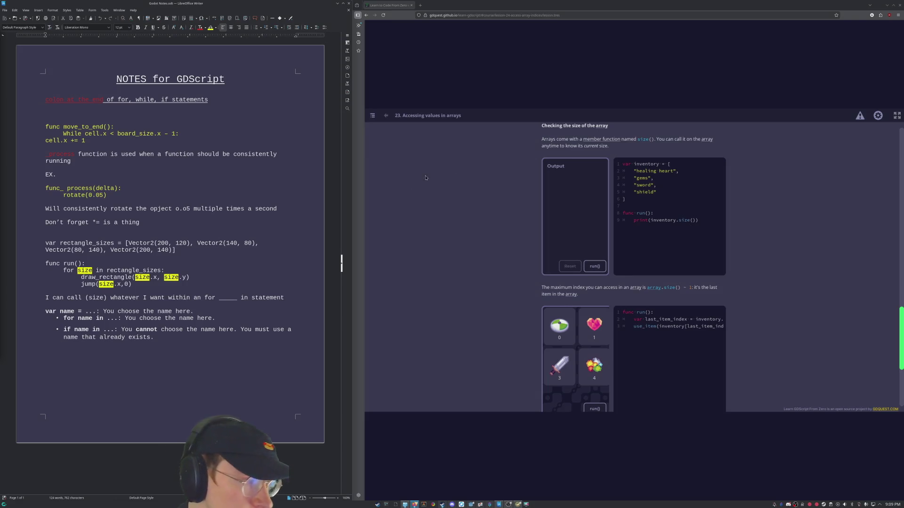
left_click(593, 178)
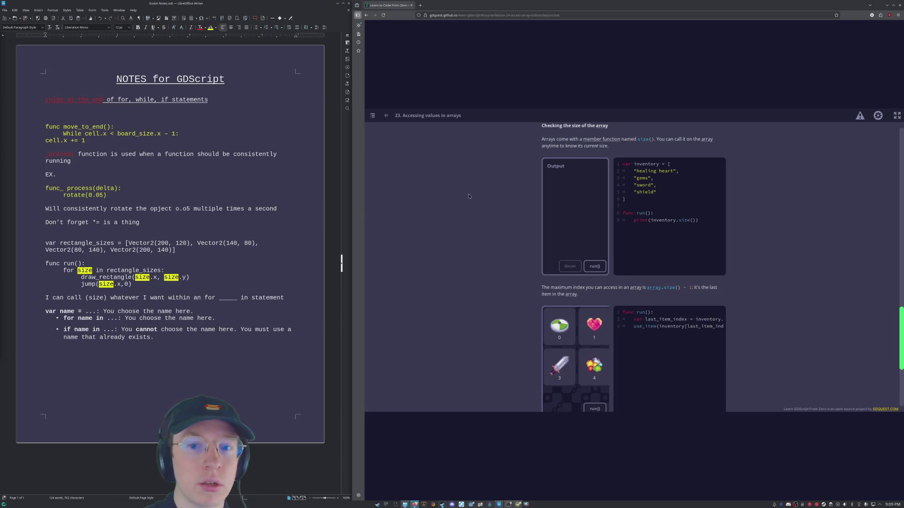
scroll(469, 204, "down", 3)
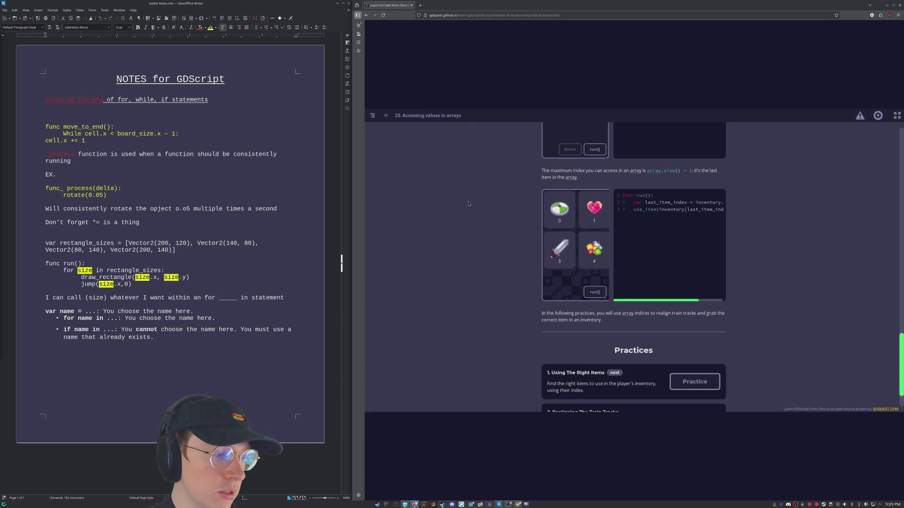
scroll(474, 204, "up", 1)
scroll(479, 203, "up", 1)
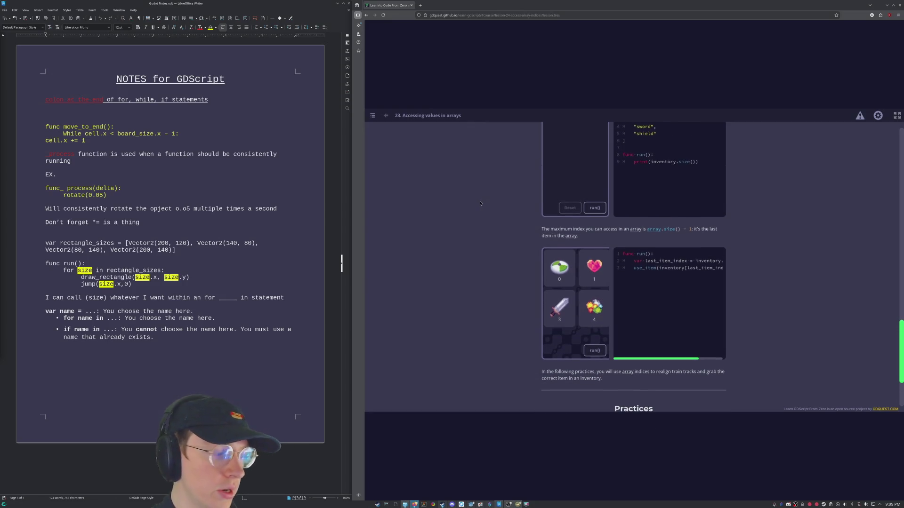
scroll(715, 256, "up", 1)
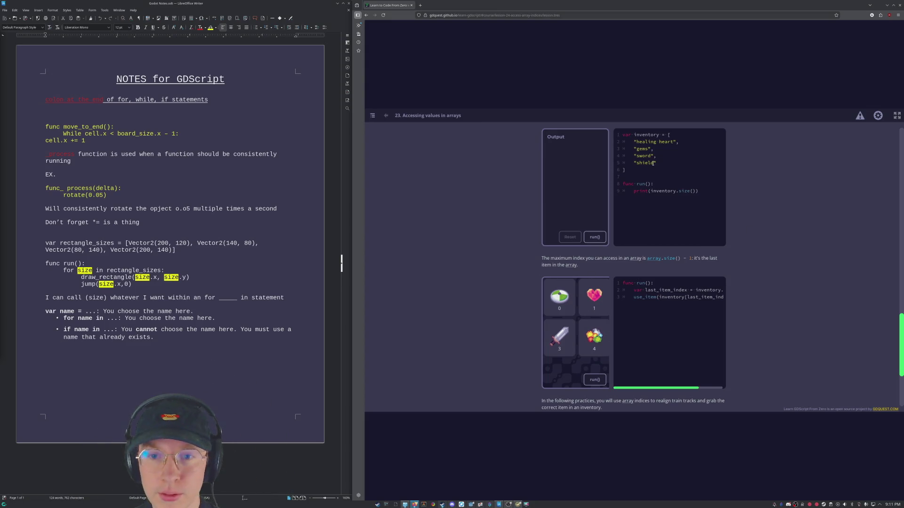
scroll(590, 175, "down", 3)
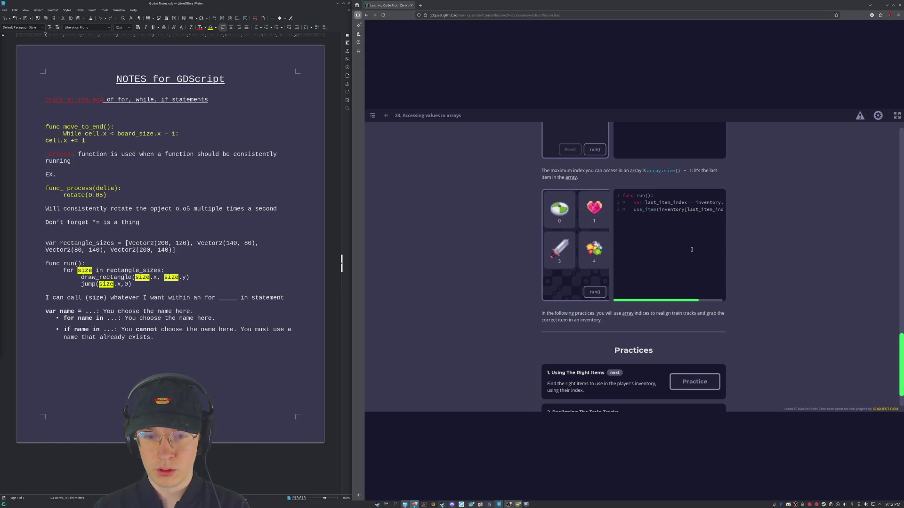
scroll(720, 233, "down", 2)
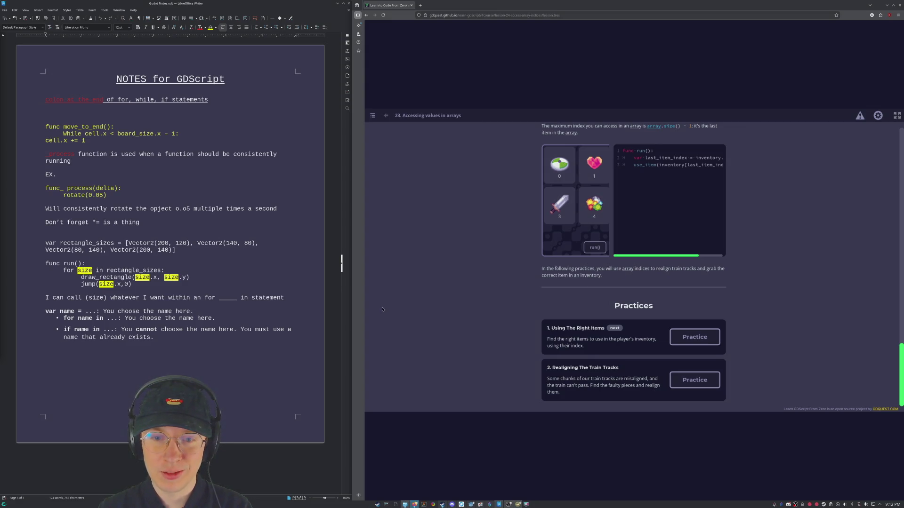
scroll(460, 305, "up", 3)
scroll(529, 301, "down", 3)
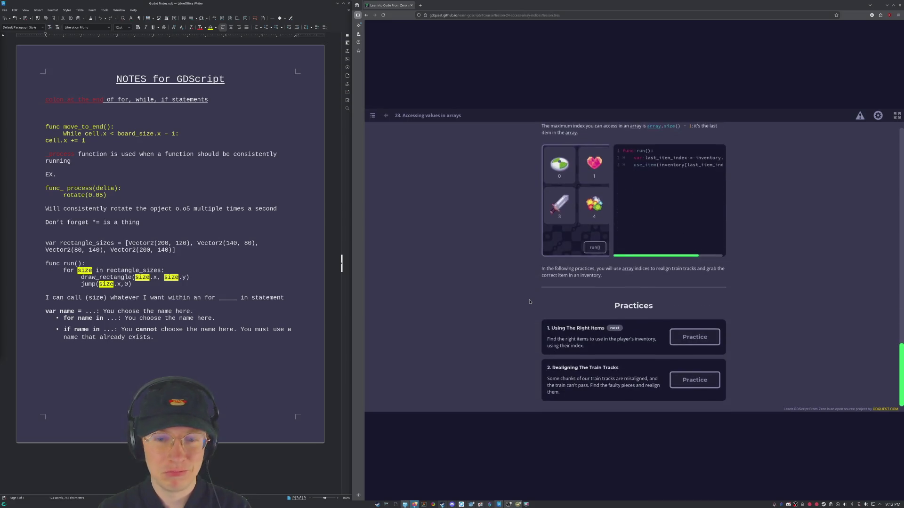
Start the '1. Using The Right Items' practice from the lesson's practice list.
left_click(694, 338)
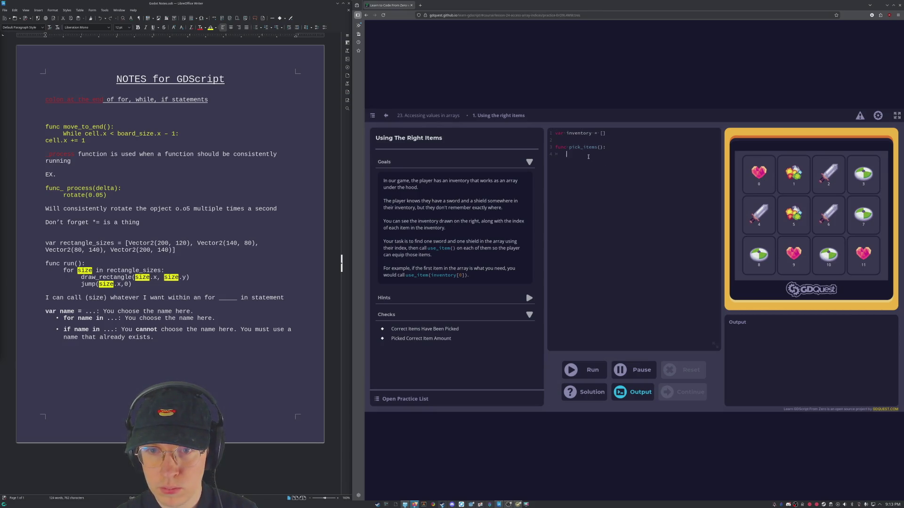
type("use_item")
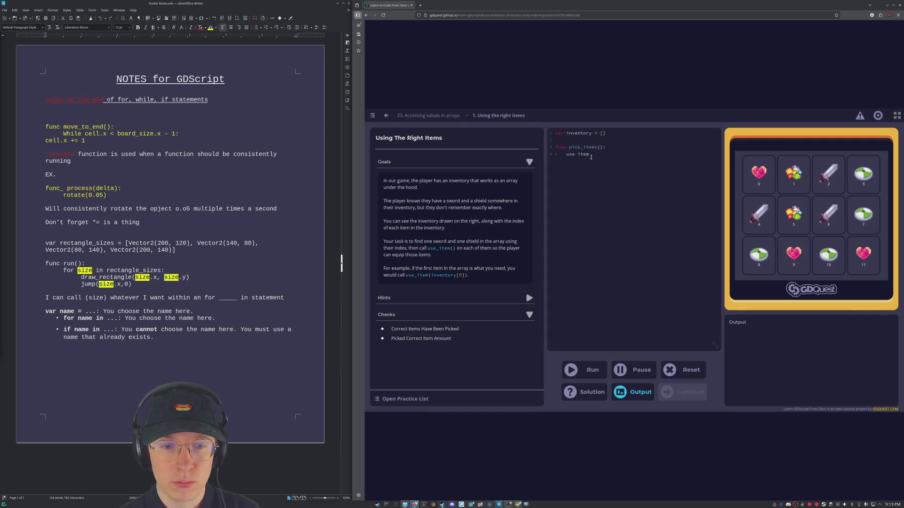
type("(")
type("0")
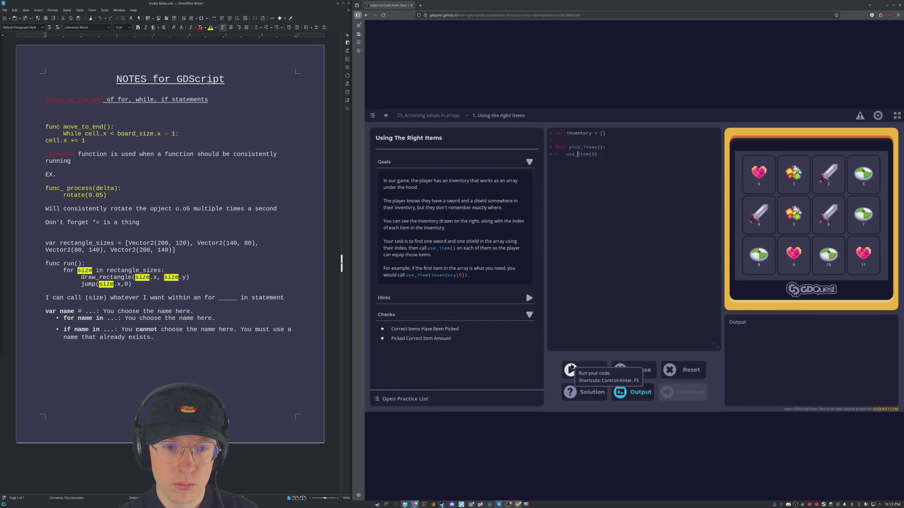
Run pick_items() with use_item(0), which fails the sword and shield checks, and resume editing.
left_click(571, 370)
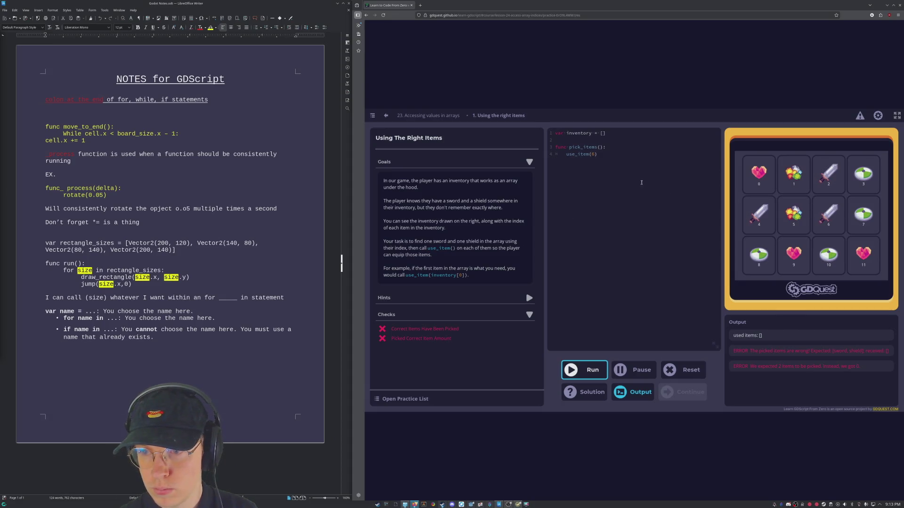
left_click(599, 162)
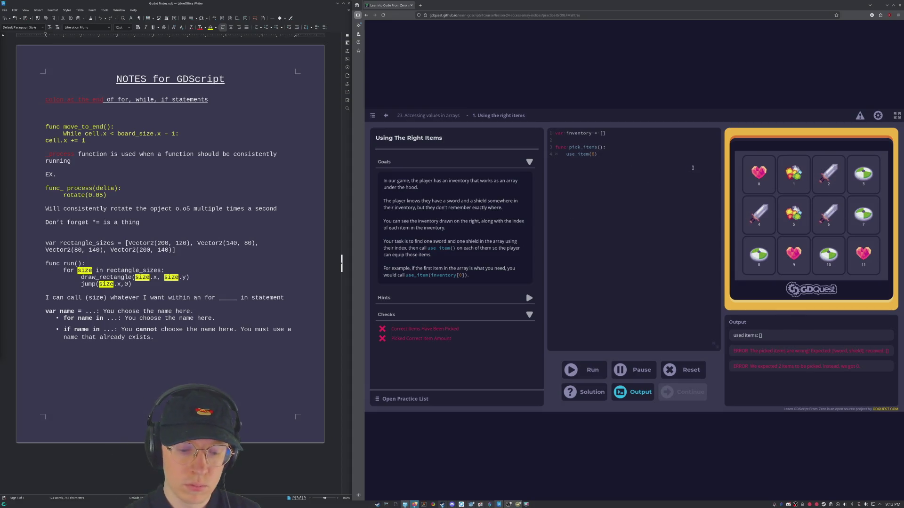
type("8")
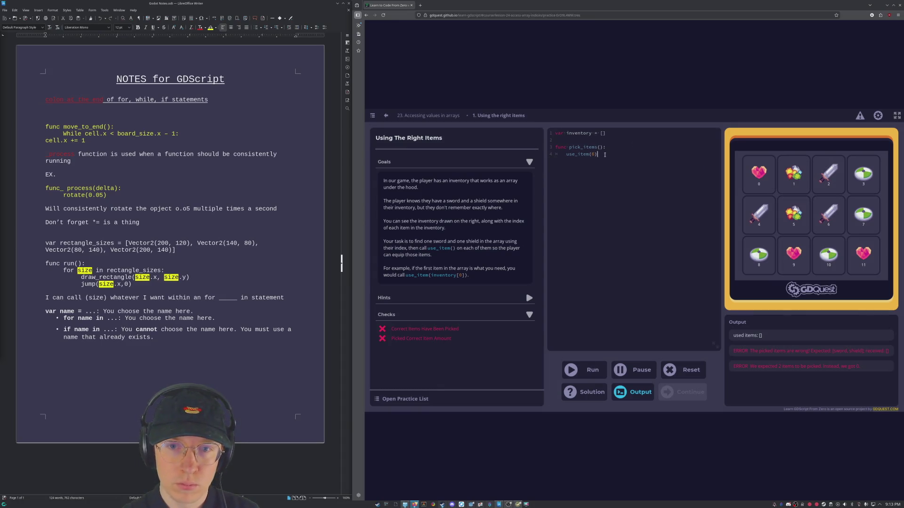
type("use")
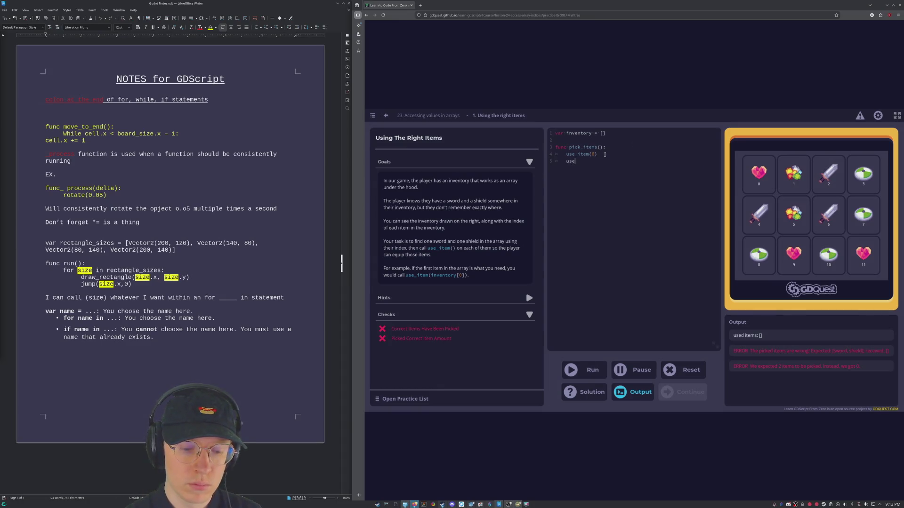
type("_item(")
type("2")
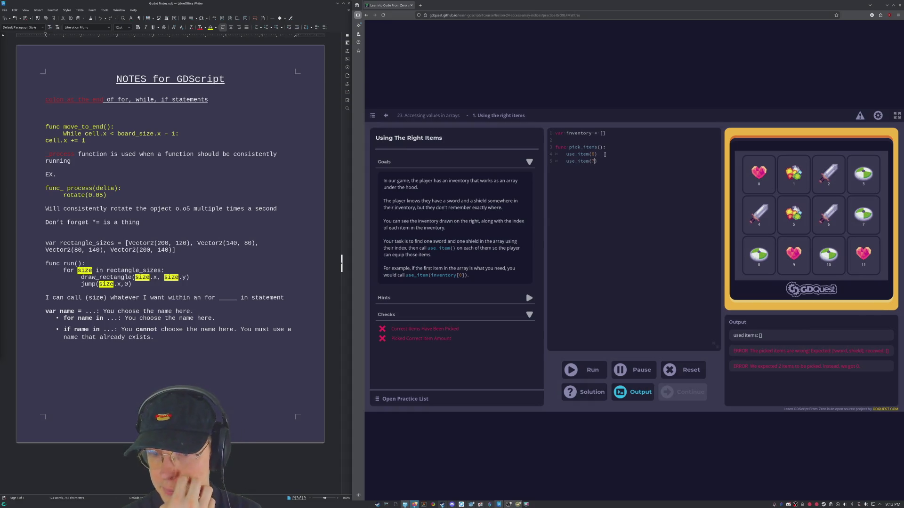
Run with a second use_item line, then change the calls to use_item(inventory[2]) and use_item(inventory[3]) and run again.
left_click(593, 370)
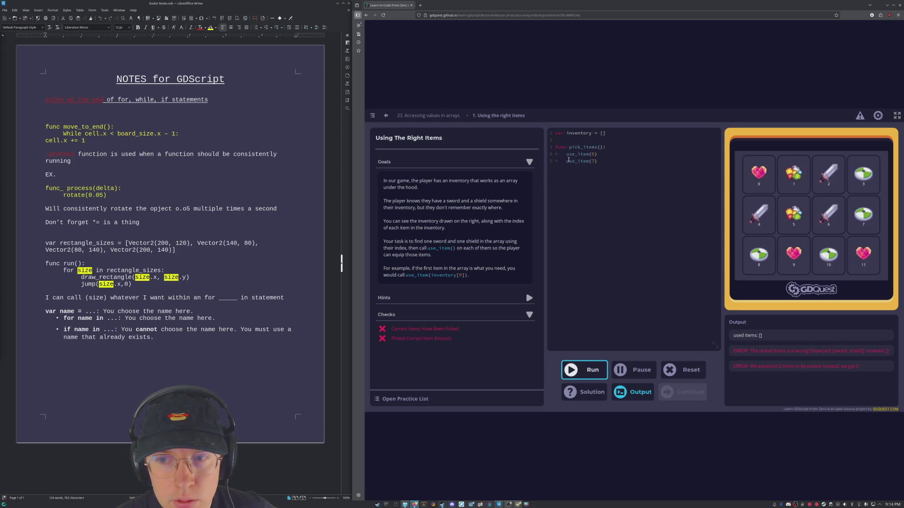
left_click(588, 147)
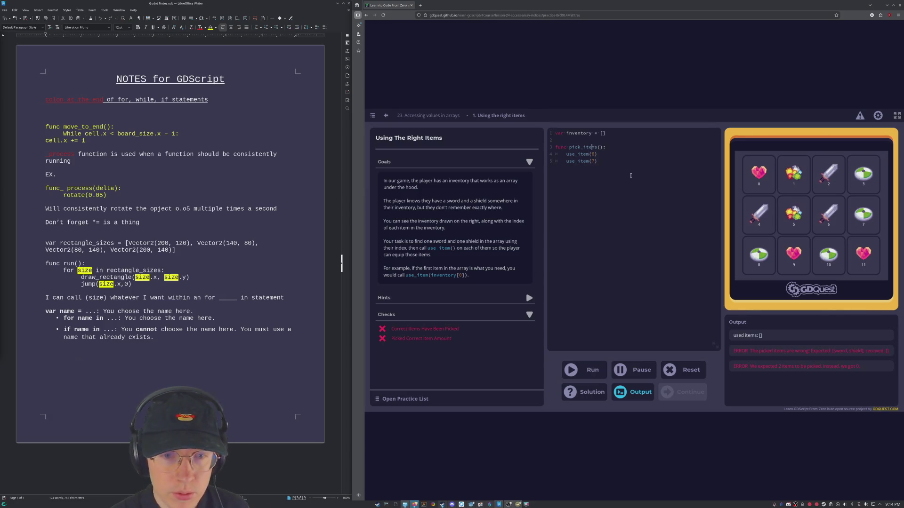
type("6")
key("BackSpace")
type("2")
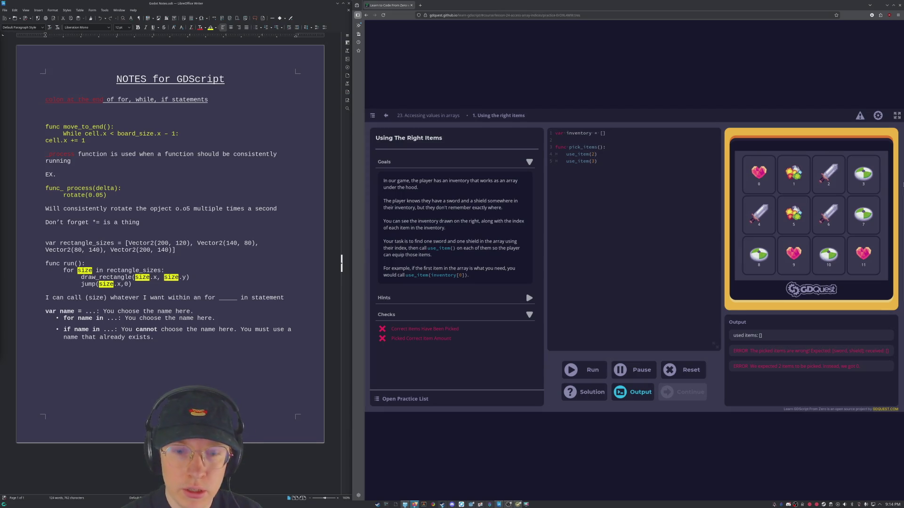
type("ventory")
type("[")
type("]")
type("]")
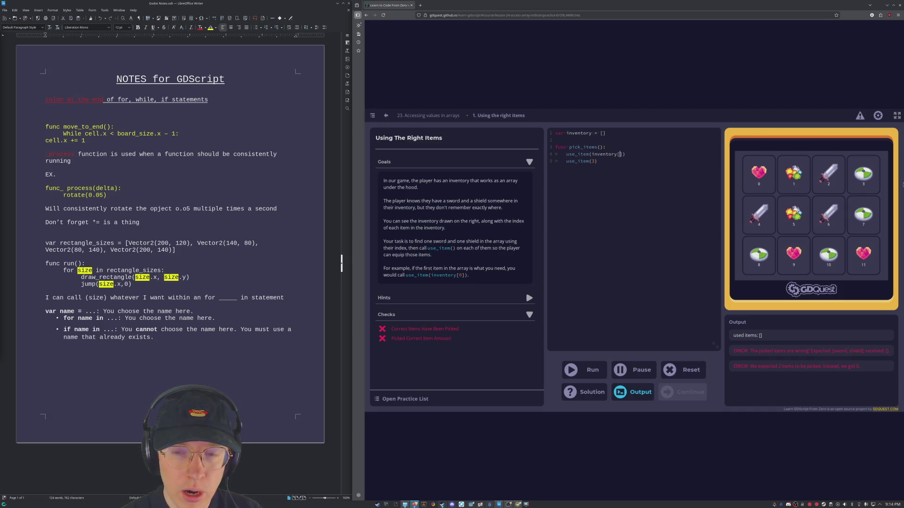
type("2")
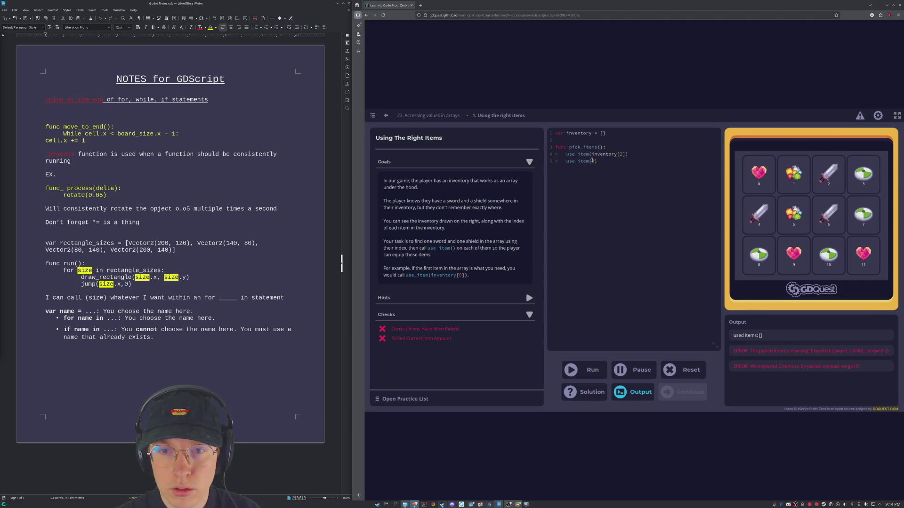
type("inventory[")
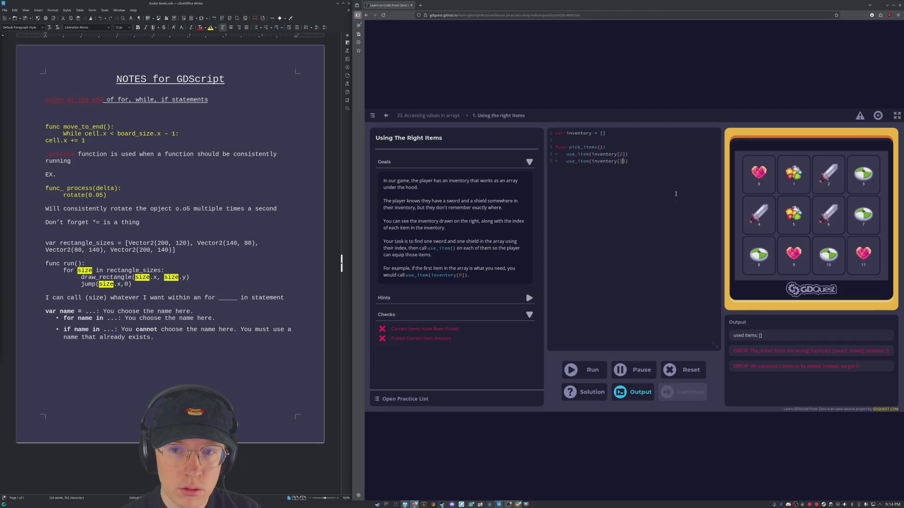
type("3")
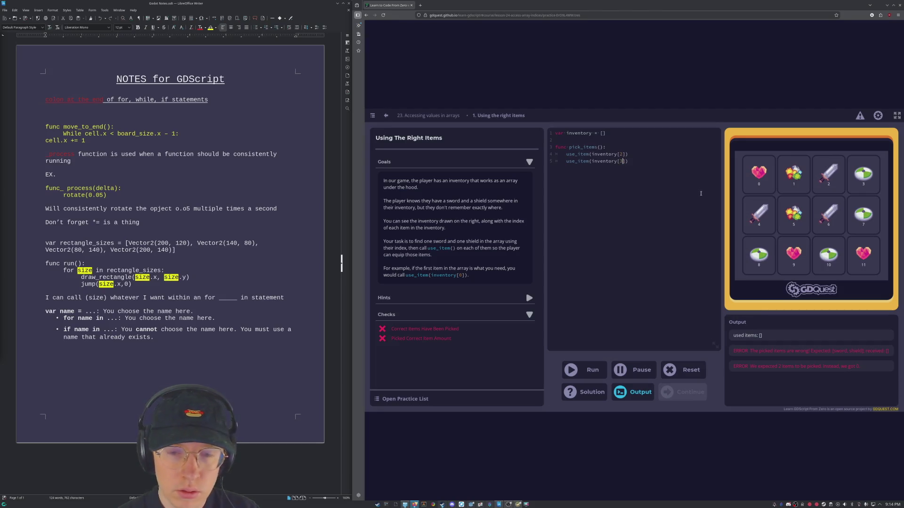
left_click(584, 370)
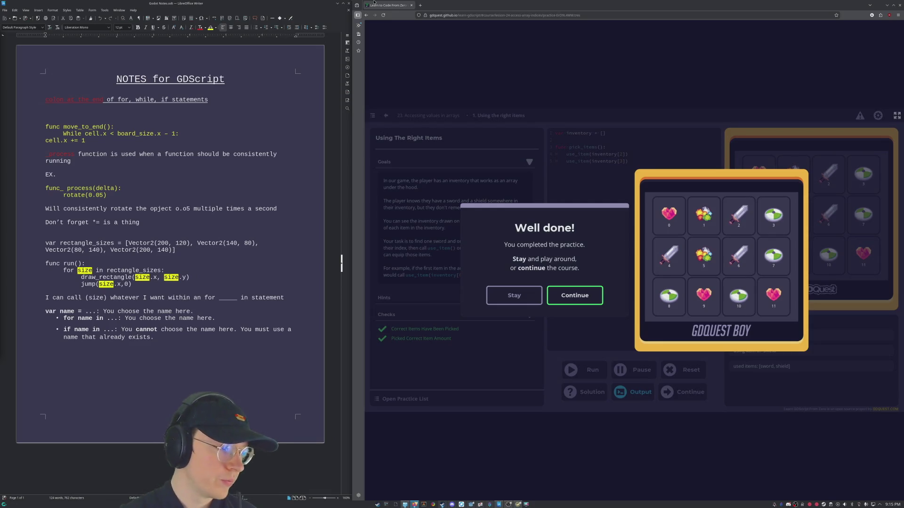
Continue from the Well done dialog to the Realigning The Train Tracks practice.
left_click(596, 293)
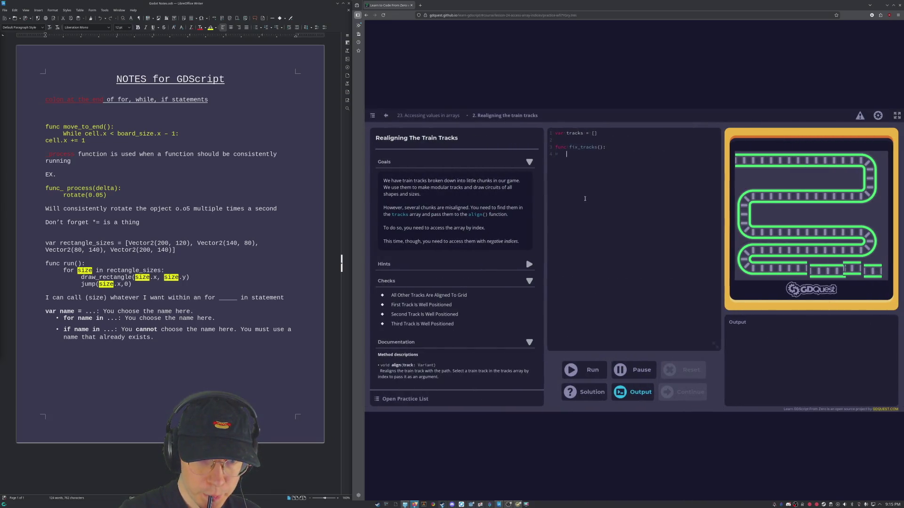
left_click(584, 198)
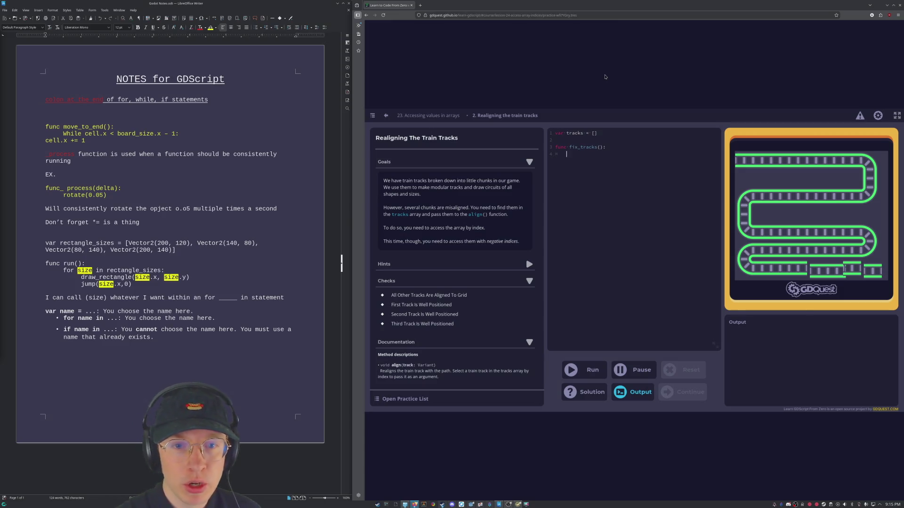
left_click(335, 106)
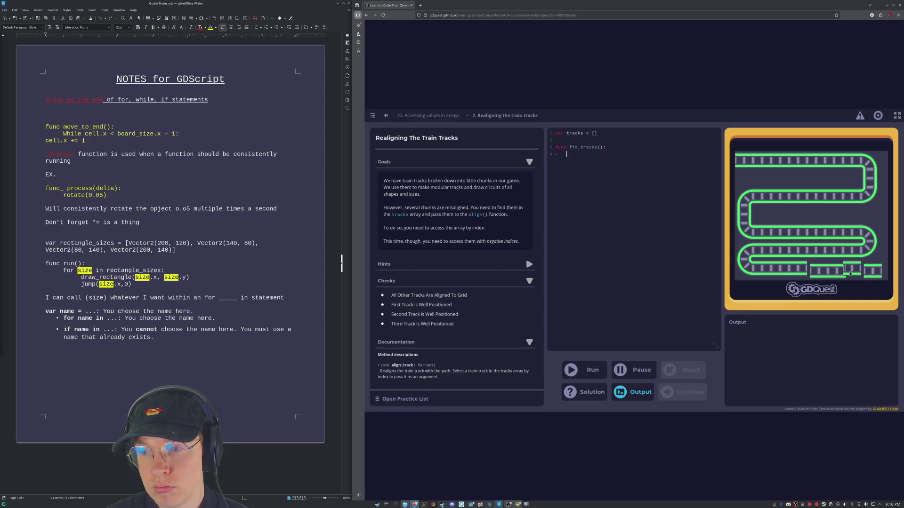
Start writing a use_item call on the first line of fix_tracks(), fixing a mistyped word.
left_click(593, 162)
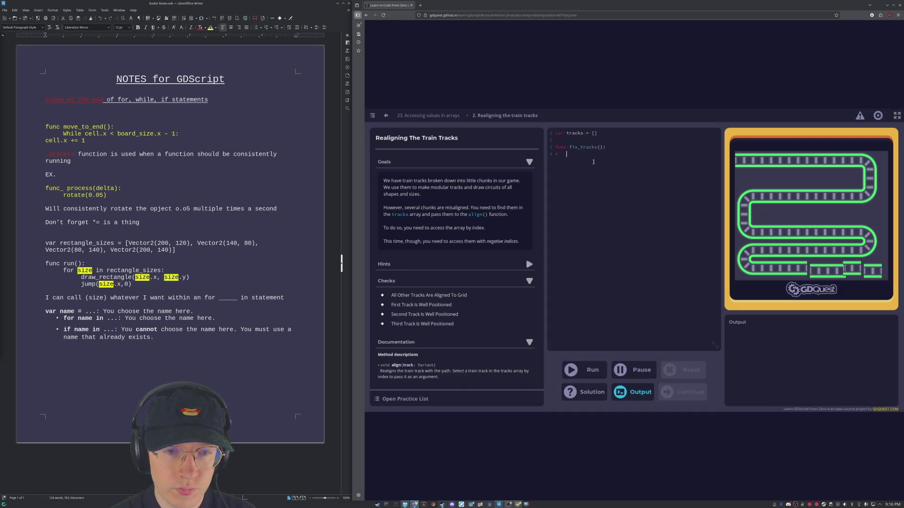
type("use")
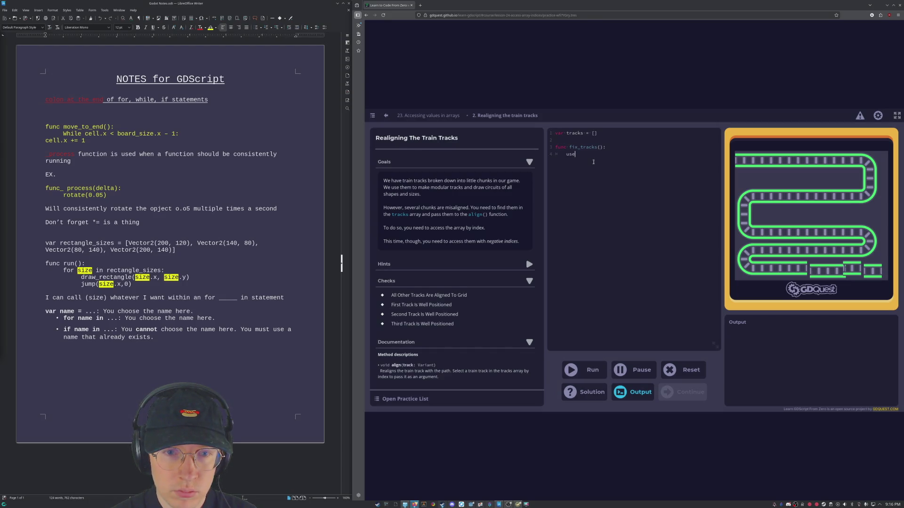
key("BackSpace")
key("BackSpace")
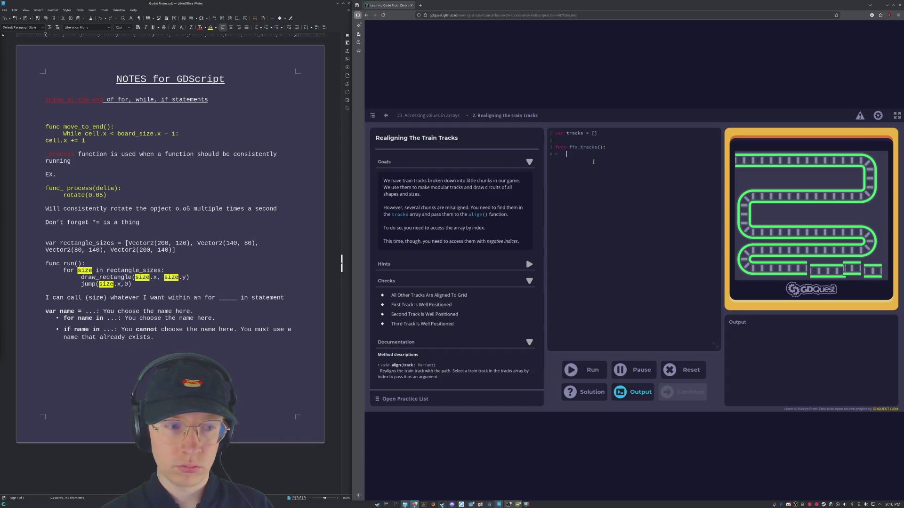
type("ause_it")
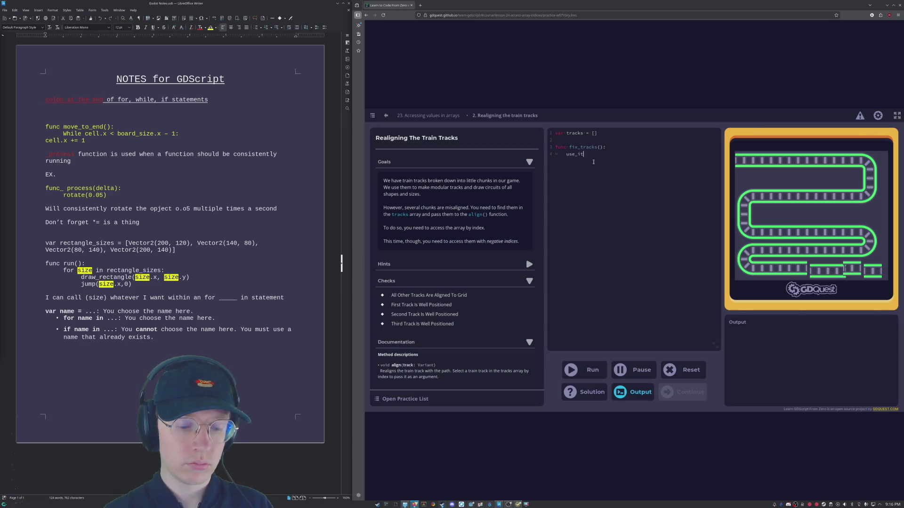
type("em")
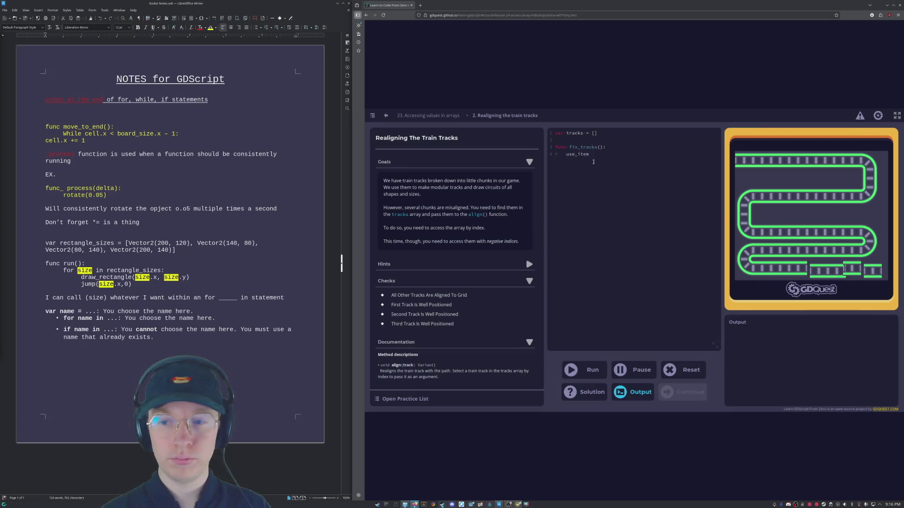